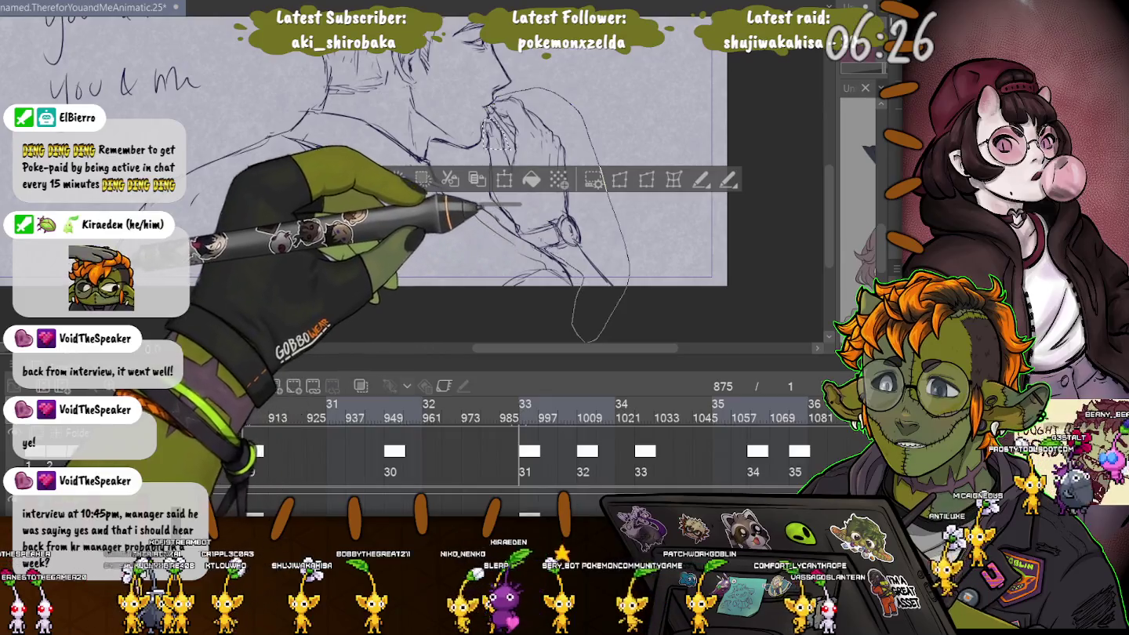
- Lasso-select the hand raised to the man's mouth and try a resize, then cancel it
{"action": "left_click_drag", "start_coordinate": [494, 98], "coordinate": [483, 161]}
{"action": "scroll", "coordinate": [443, 215], "scroll_direction": "down", "scroll_amount": 2}
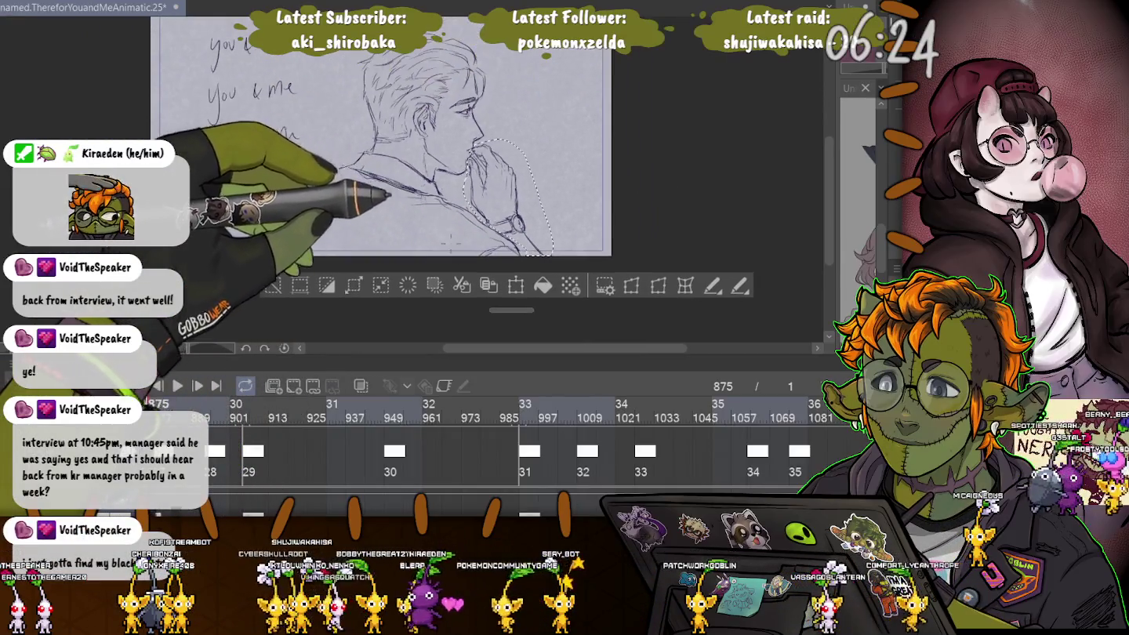
{"action": "left_click", "coordinate": [515, 286]}
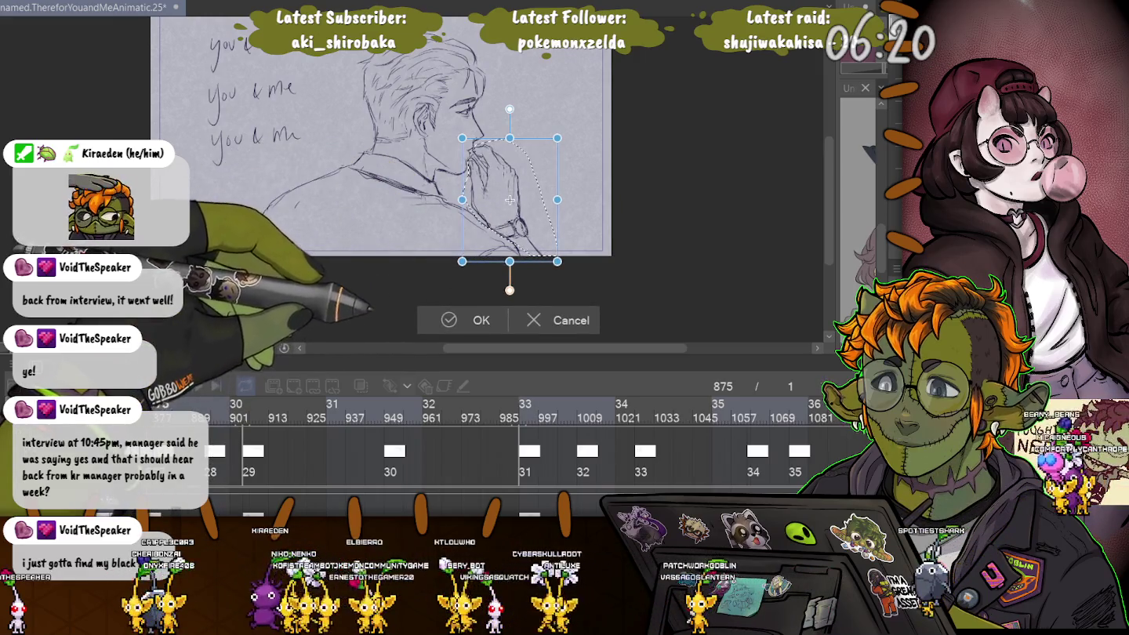
{"action": "key", "text": "Return"}
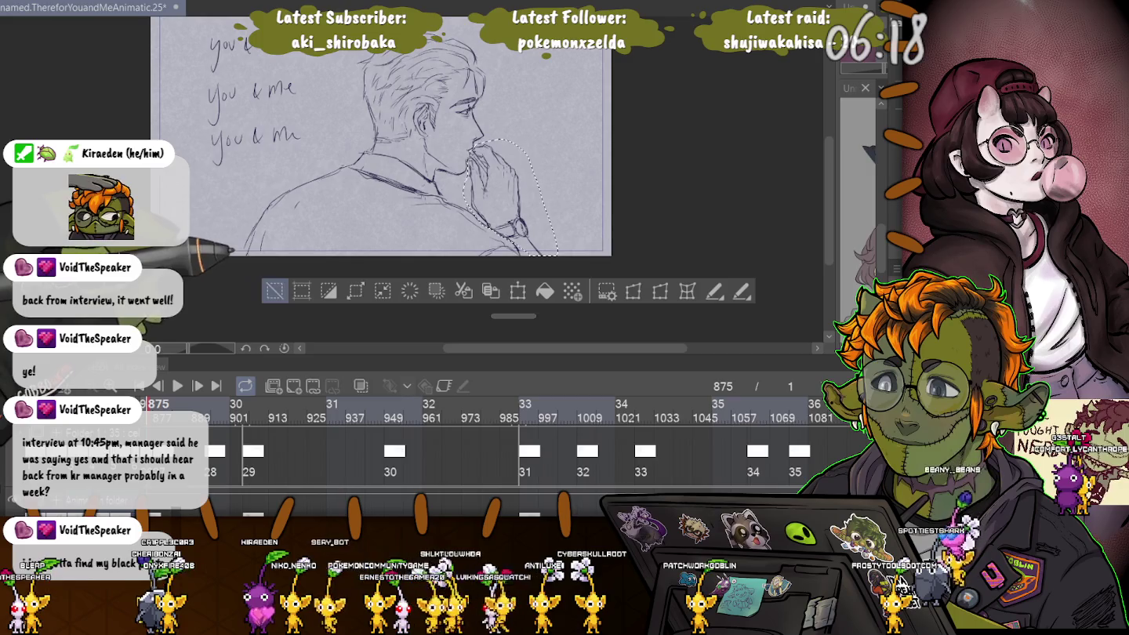
- Transform the selected hand again, apply the change, and clear the selection
{"action": "scroll", "coordinate": [502, 196], "scroll_direction": "up", "scroll_amount": 2}
{"action": "scroll", "coordinate": [501, 196], "scroll_direction": "up", "scroll_amount": 2}
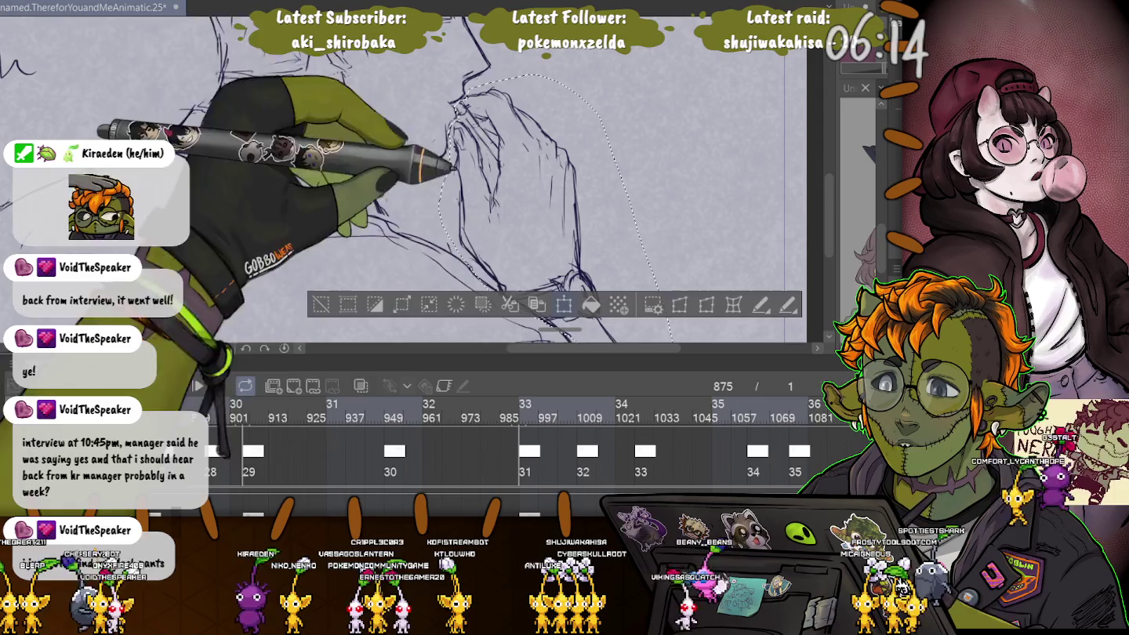
{"action": "key", "text": "ctrl+t"}
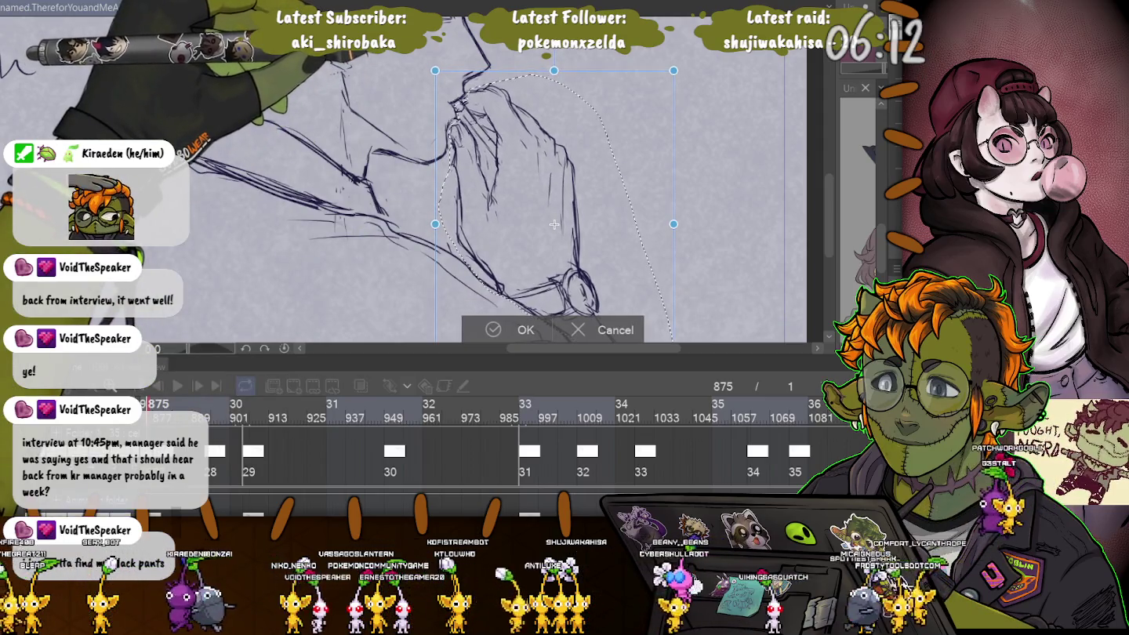
{"action": "key", "text": "Return"}
{"action": "key", "text": "ctrl+d"}
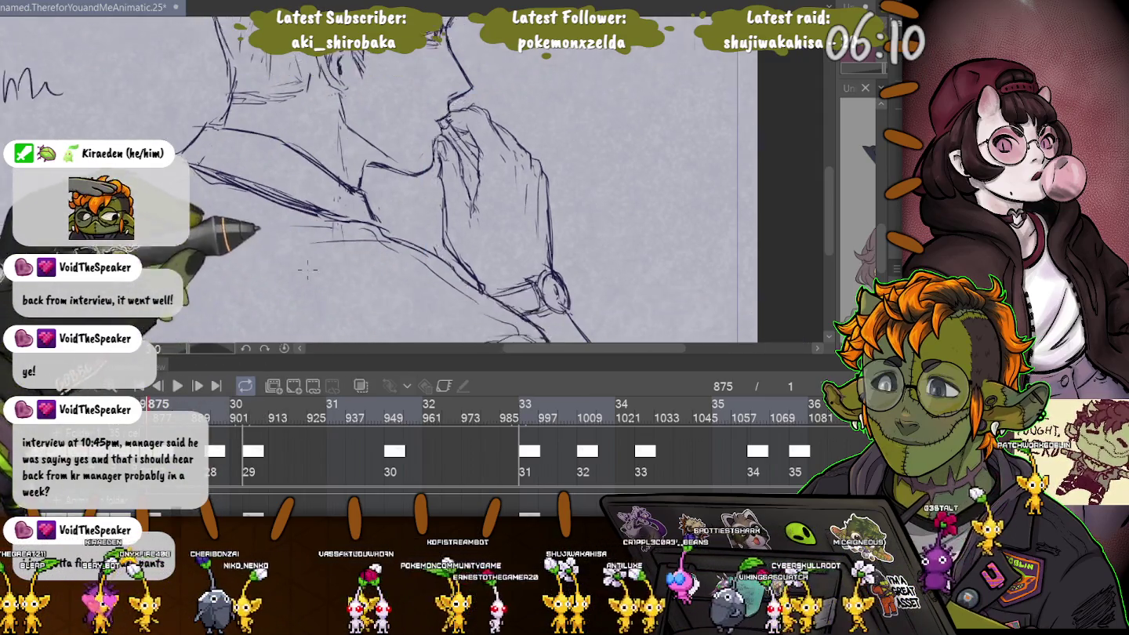
{"action": "scroll", "coordinate": [307, 270], "scroll_direction": "down", "scroll_amount": 3}
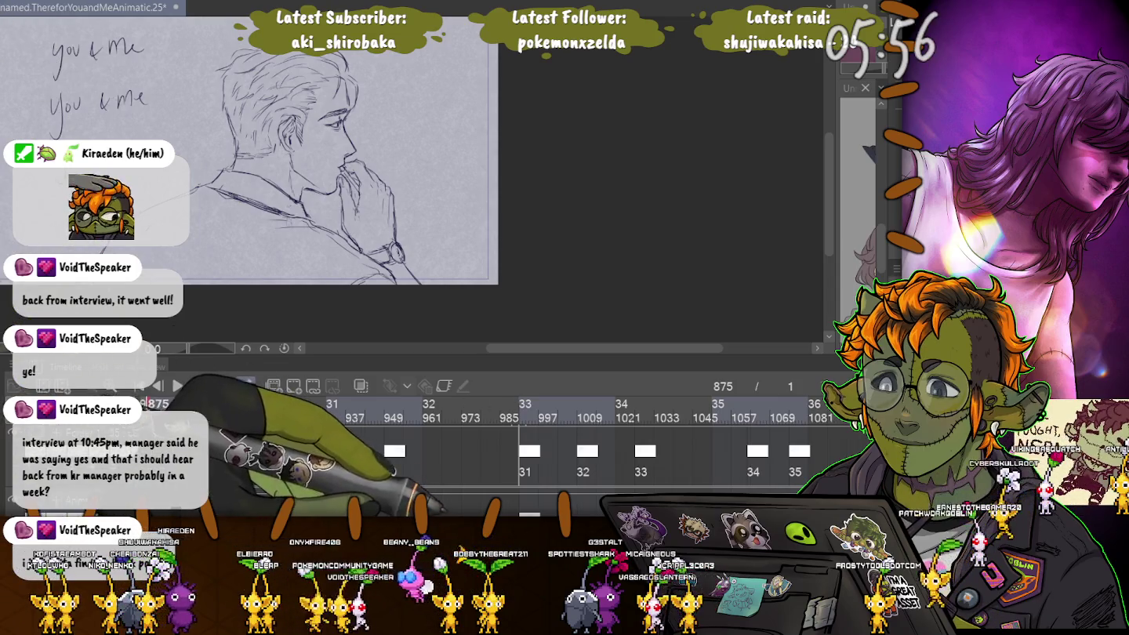
- Scroll the timeline back to the start and place the playhead on frame 90
{"action": "scroll", "coordinate": [517, 447], "scroll_direction": "left", "scroll_amount": 10}
{"action": "scroll", "coordinate": [518, 448], "scroll_direction": "left", "scroll_amount": 4}
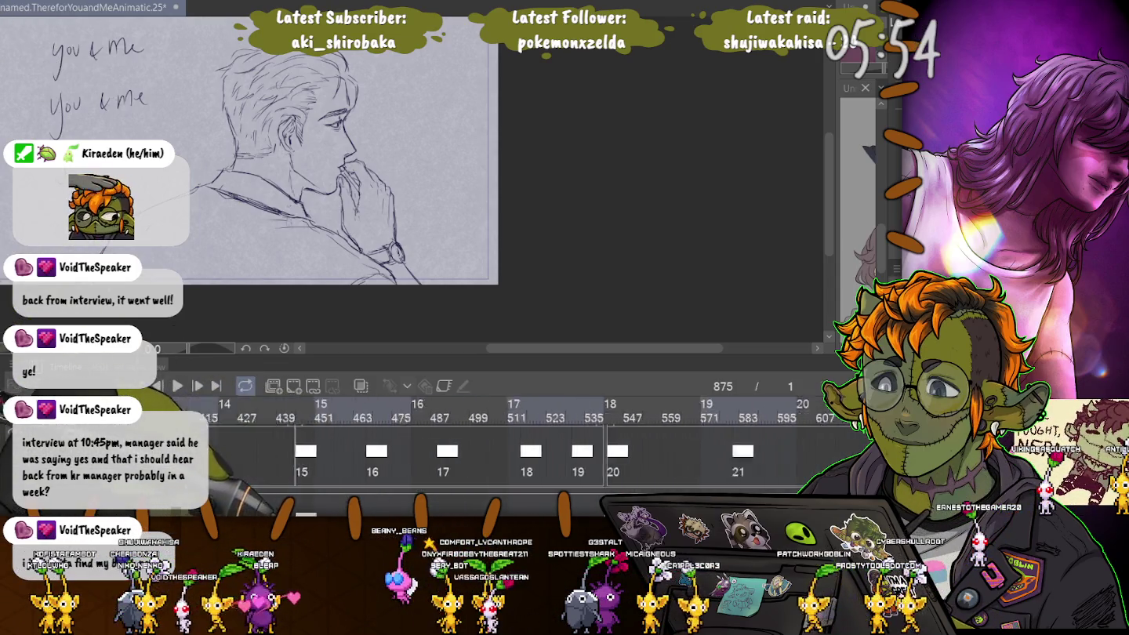
{"action": "scroll", "coordinate": [518, 447], "scroll_direction": "left", "scroll_amount": 6}
{"action": "scroll", "coordinate": [517, 447], "scroll_direction": "left", "scroll_amount": 2}
{"action": "scroll", "coordinate": [518, 447], "scroll_direction": "left", "scroll_amount": 2}
{"action": "scroll", "coordinate": [518, 448], "scroll_direction": "left", "scroll_amount": 5}
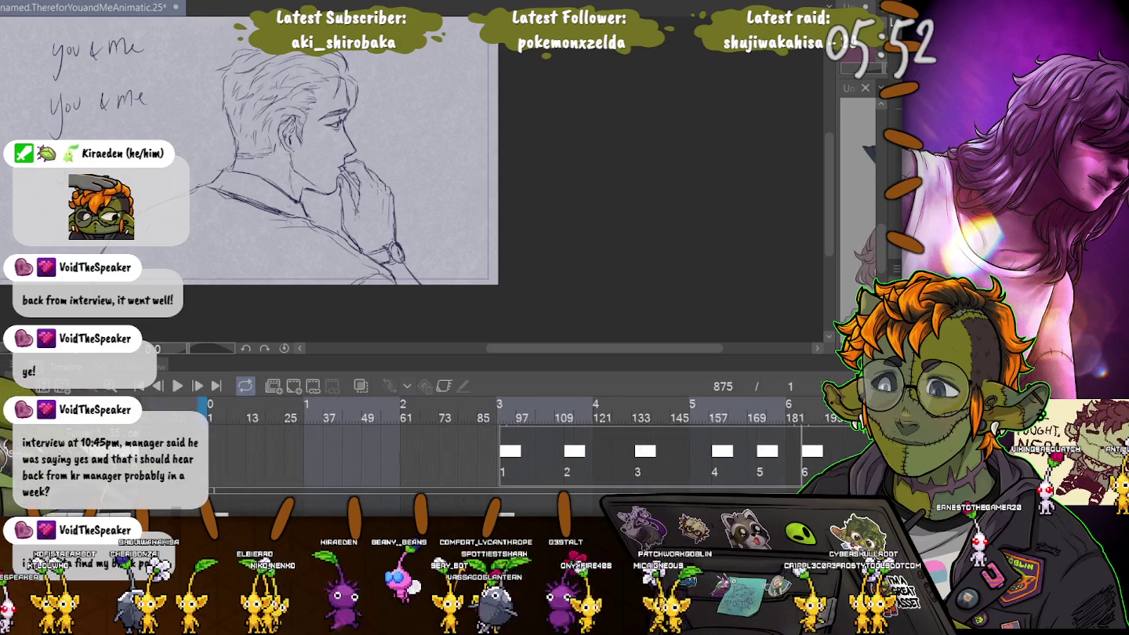
{"action": "scroll", "coordinate": [518, 448], "scroll_direction": "left", "scroll_amount": 1}
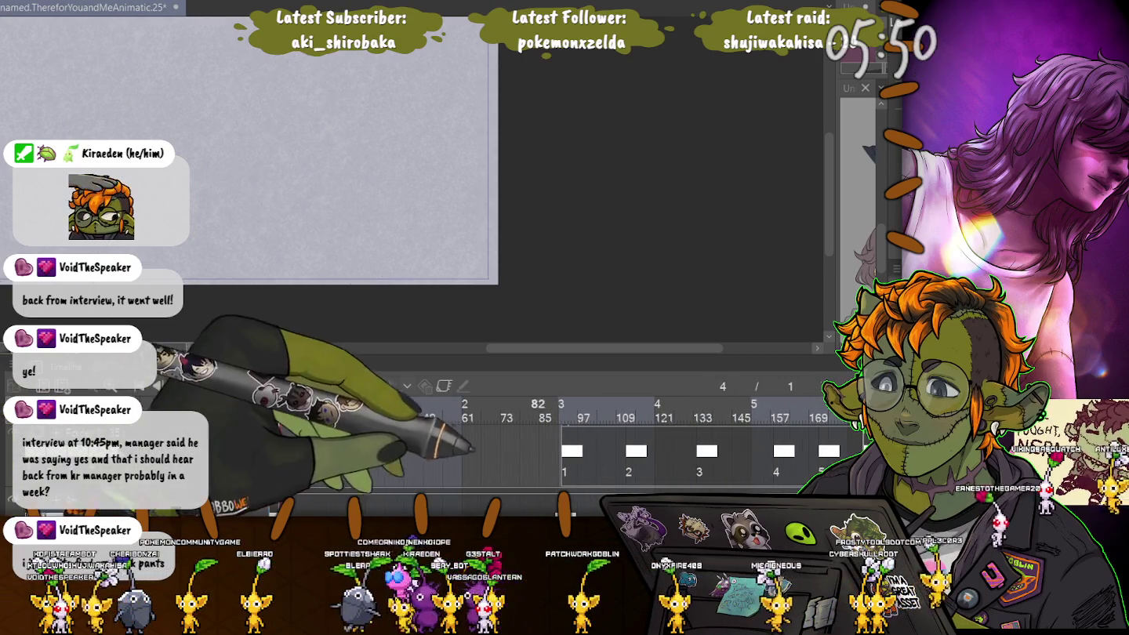
{"action": "left_click", "coordinate": [563, 407]}
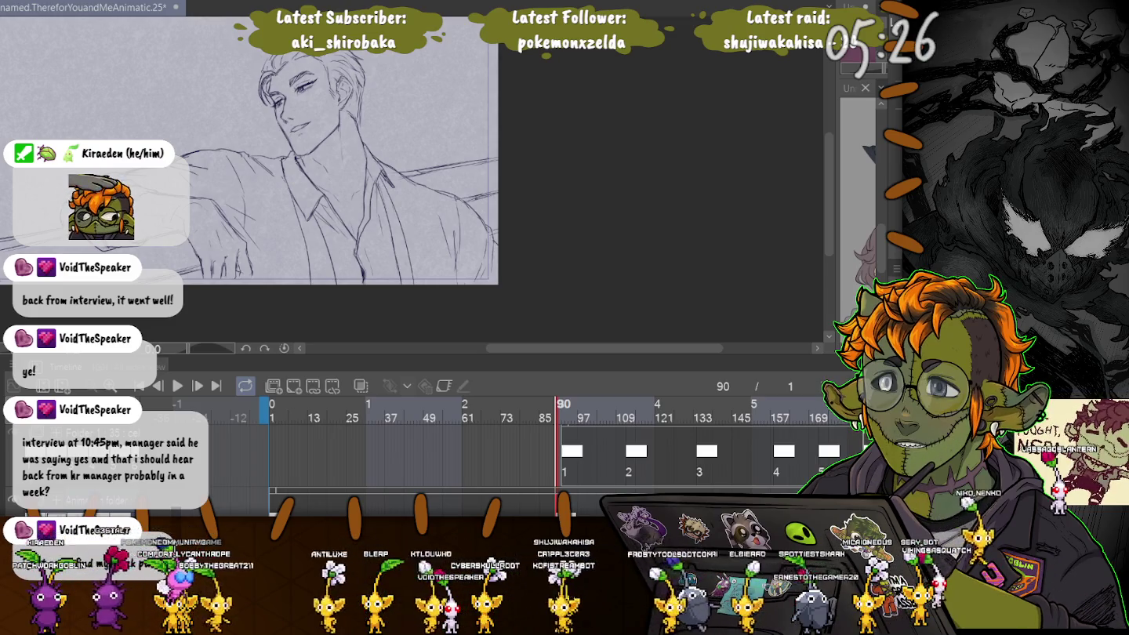
- Zoom in on the man's face and pan up to show the top of his head
{"action": "scroll", "coordinate": [215, 176], "scroll_direction": "up", "scroll_amount": 2}
{"action": "scroll", "coordinate": [215, 177], "scroll_direction": "up", "scroll_amount": 2}
{"action": "scroll", "coordinate": [214, 177], "scroll_direction": "up", "scroll_amount": 2}
{"action": "scroll", "coordinate": [214, 176], "scroll_direction": "up", "scroll_amount": 1}
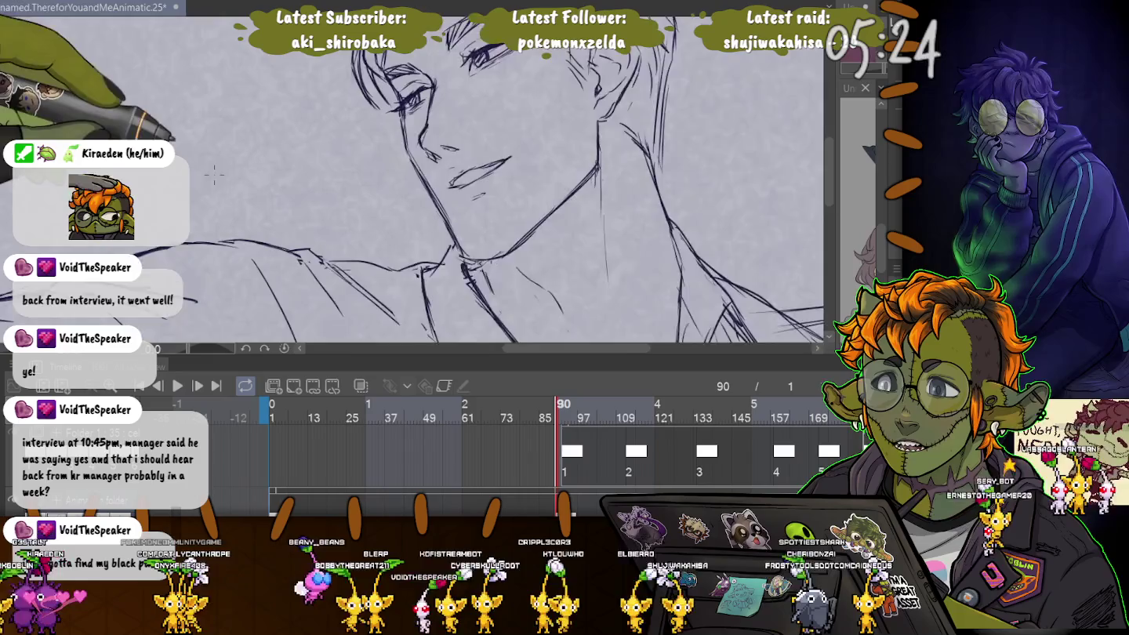
{"action": "scroll", "coordinate": [215, 176], "scroll_direction": "up", "scroll_amount": 1}
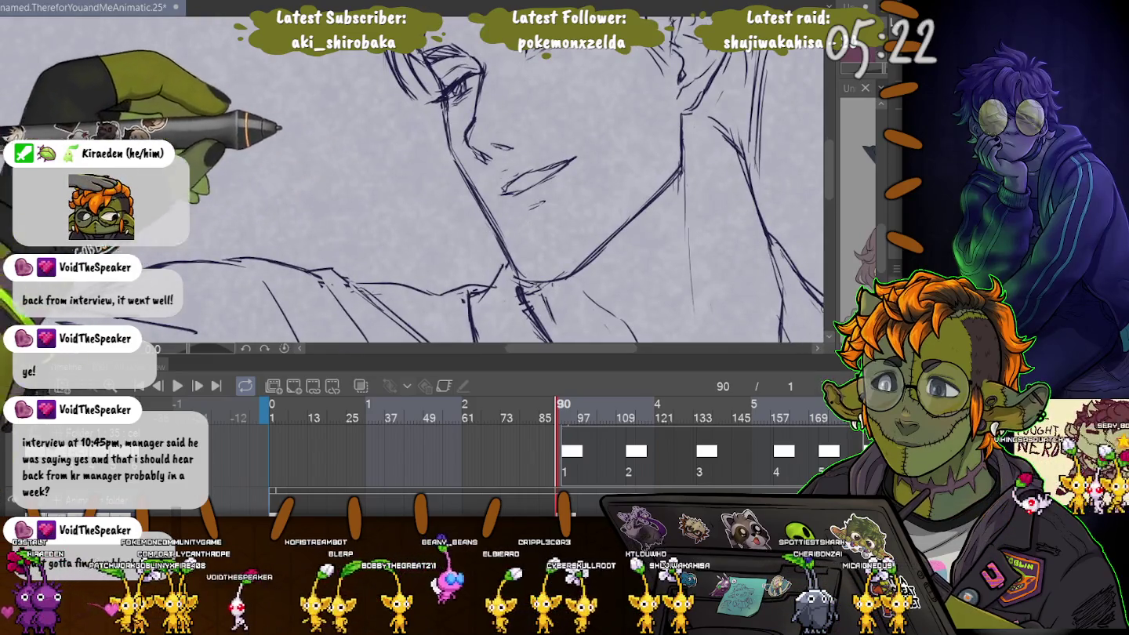
{"action": "left_click_drag", "start_coordinate": [333, 163], "coordinate": [325, 246]}
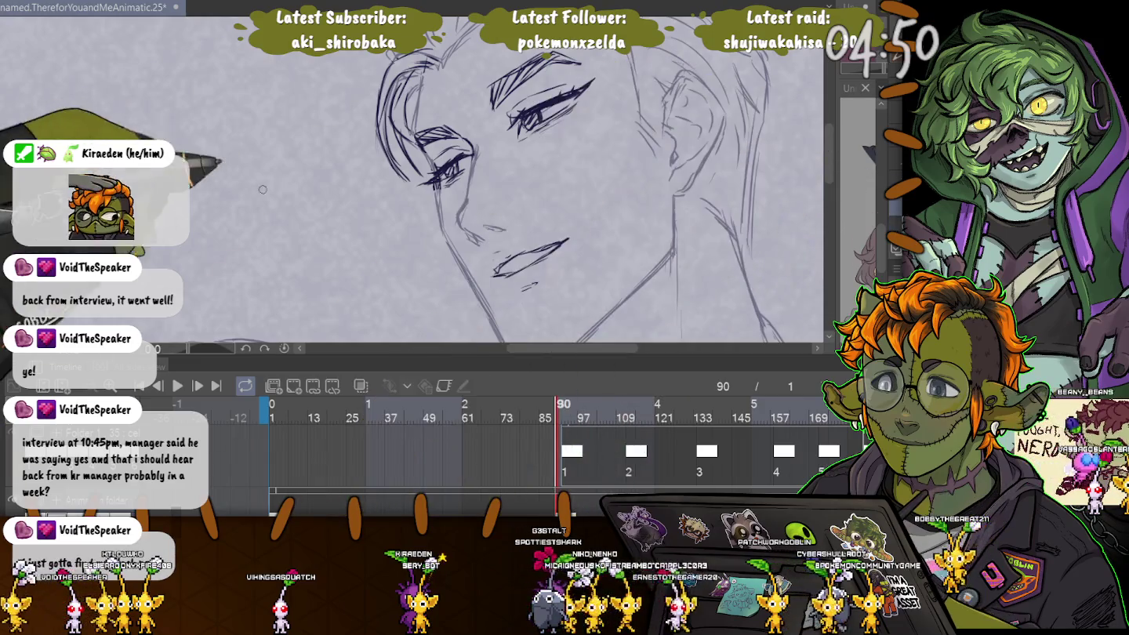
- Draw diagonal test strokes beside the face, undoing the unwanted thin ones
{"action": "left_click_drag", "start_coordinate": [244, 152], "coordinate": [392, 263]}
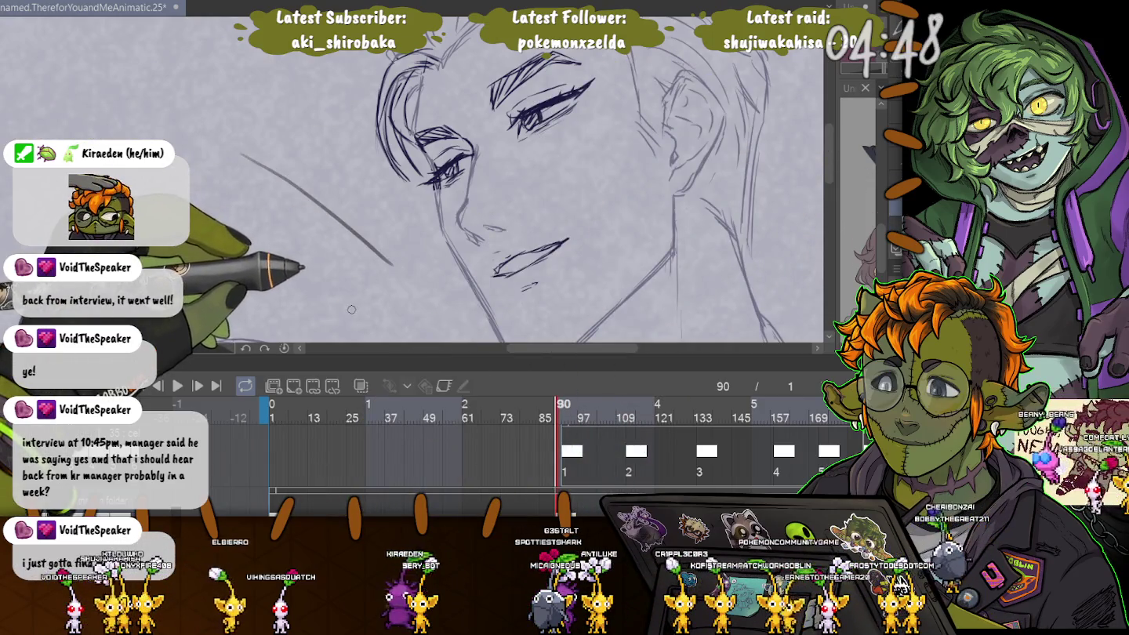
{"action": "key", "text": "ctrl+z"}
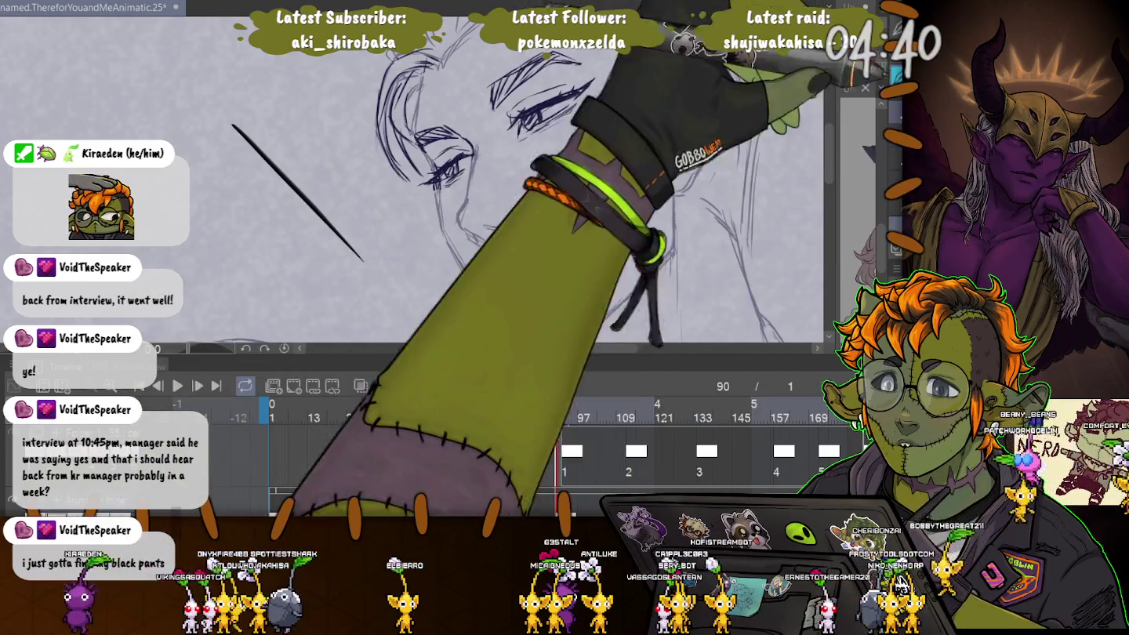
{"action": "left_click_drag", "start_coordinate": [206, 136], "coordinate": [368, 288]}
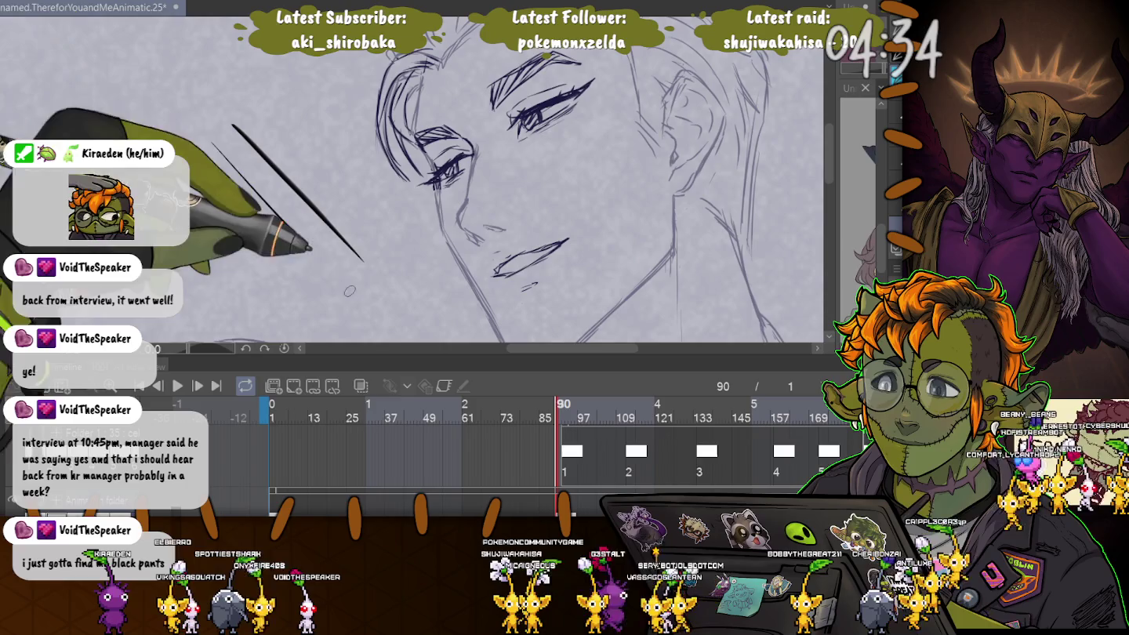
{"action": "left_click_drag", "start_coordinate": [212, 144], "coordinate": [353, 293]}
{"action": "key", "text": "ctrl+z"}
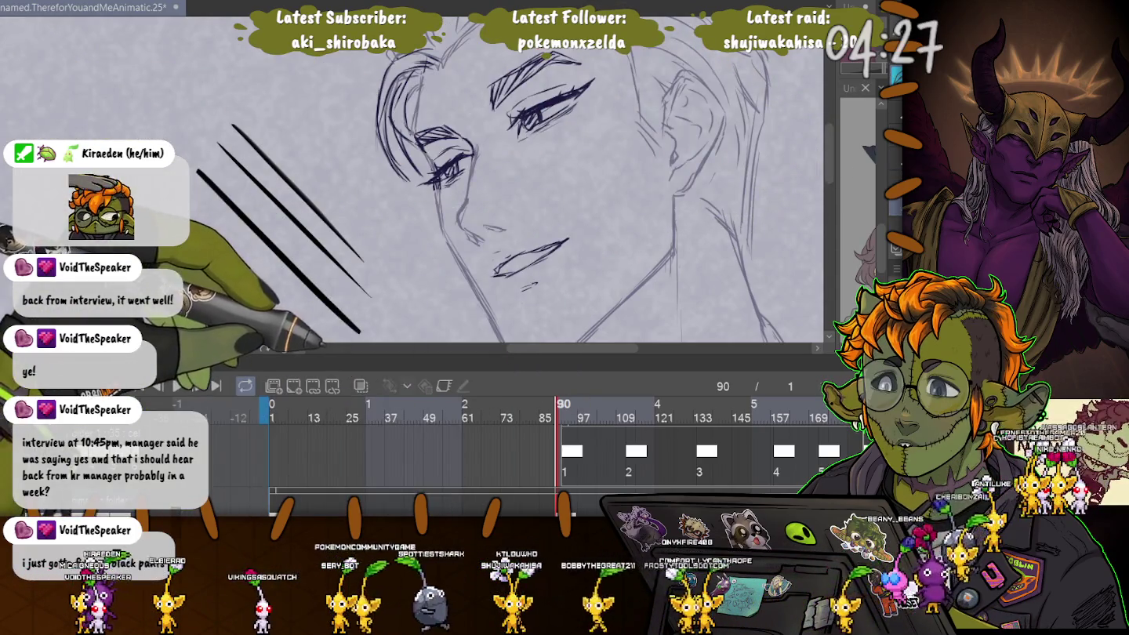
{"action": "key", "text": "ctrl+z"}
- Redraw the lower diagonal test strokes, add a third, and replace the bottom one
{"action": "left_click_drag", "start_coordinate": [206, 167], "coordinate": [359, 329]}
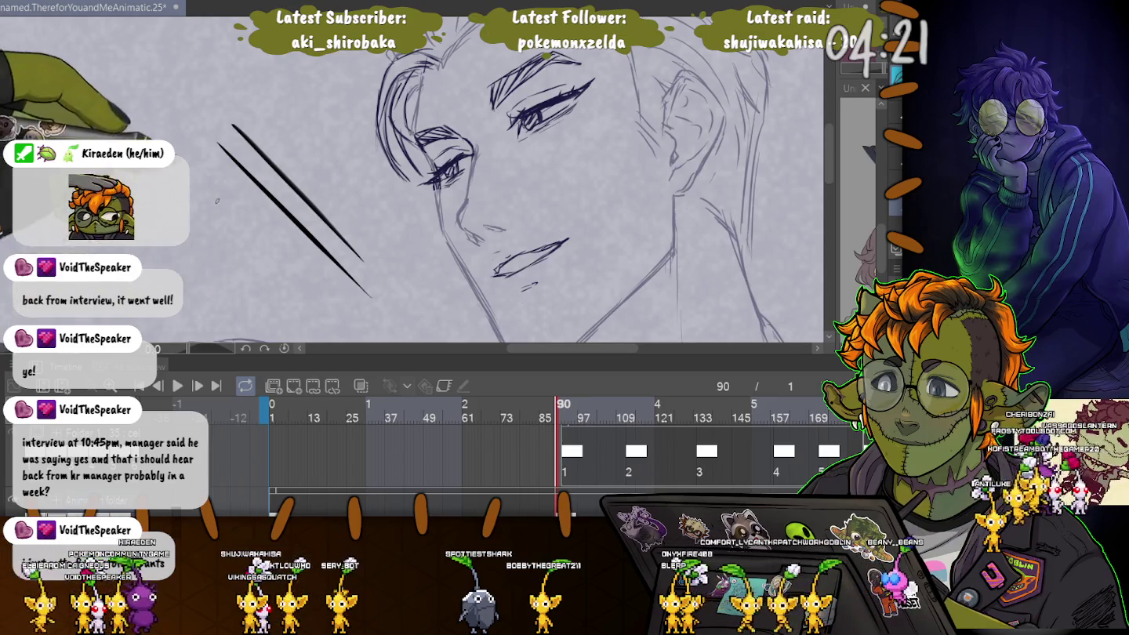
{"action": "left_click_drag", "start_coordinate": [217, 201], "coordinate": [302, 304]}
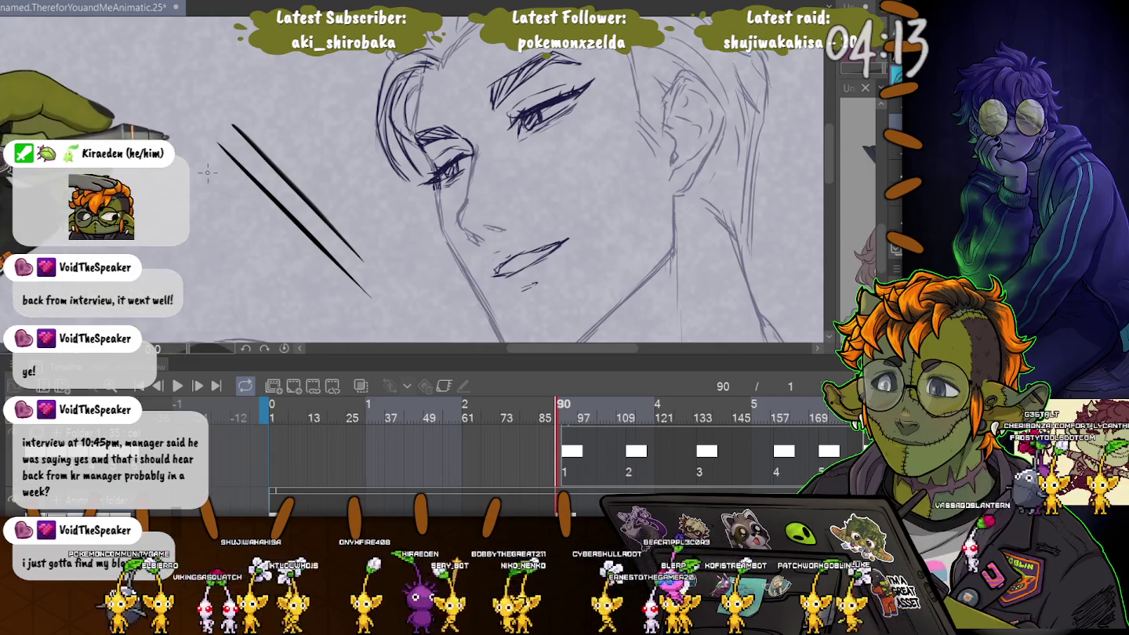
{"action": "left_click_drag", "start_coordinate": [202, 167], "coordinate": [362, 321]}
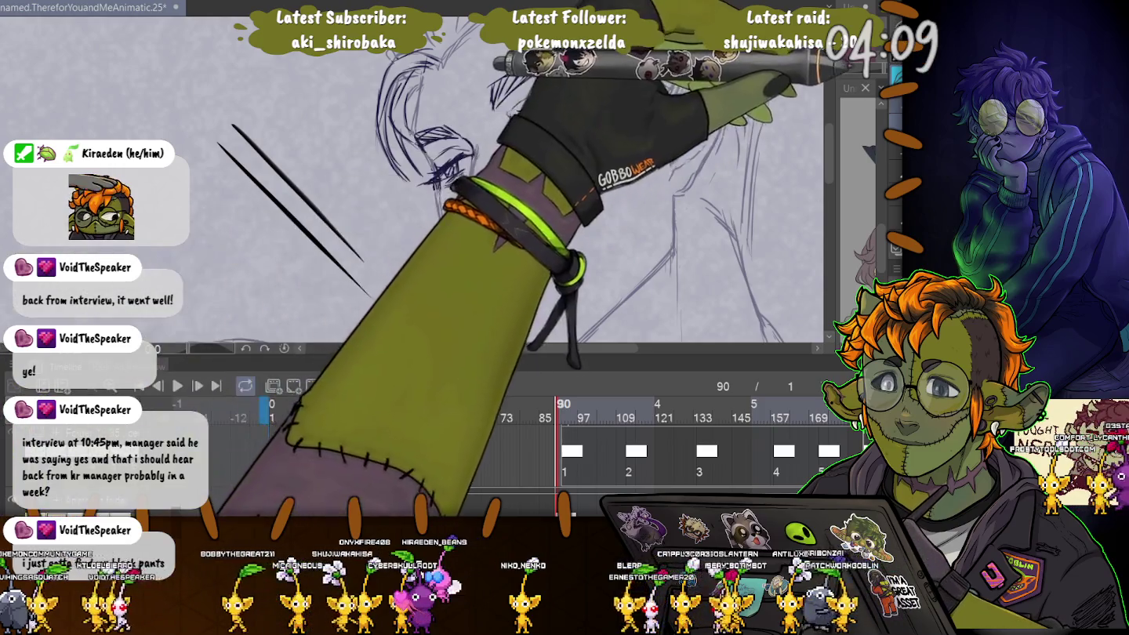
{"action": "left_click_drag", "start_coordinate": [200, 167], "coordinate": [353, 326]}
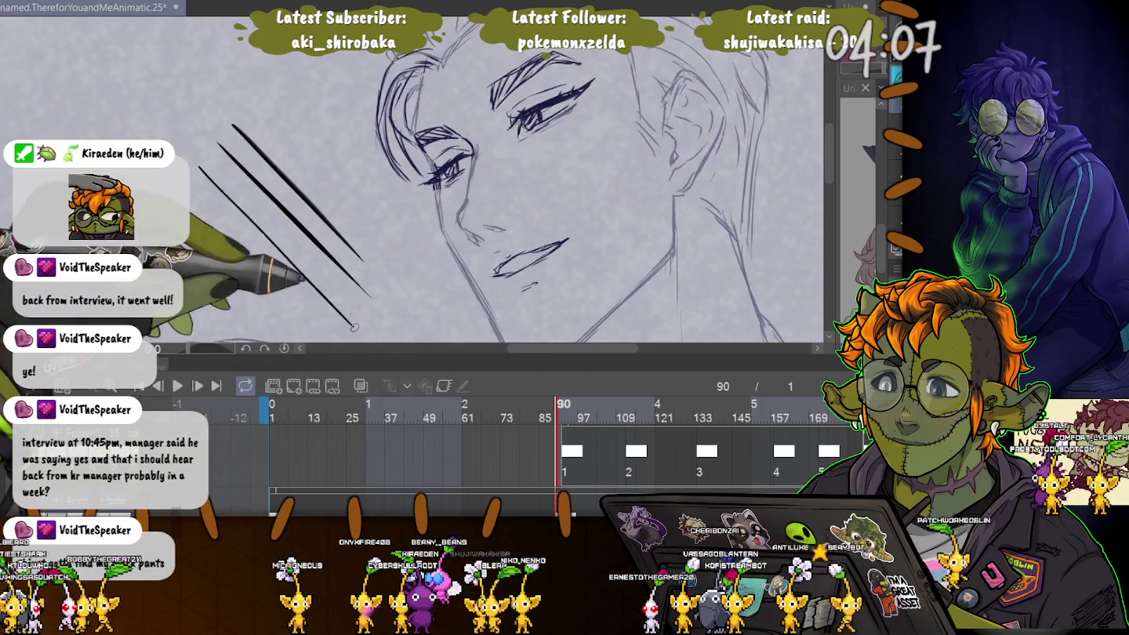
{"action": "key", "text": "ctrl+z"}
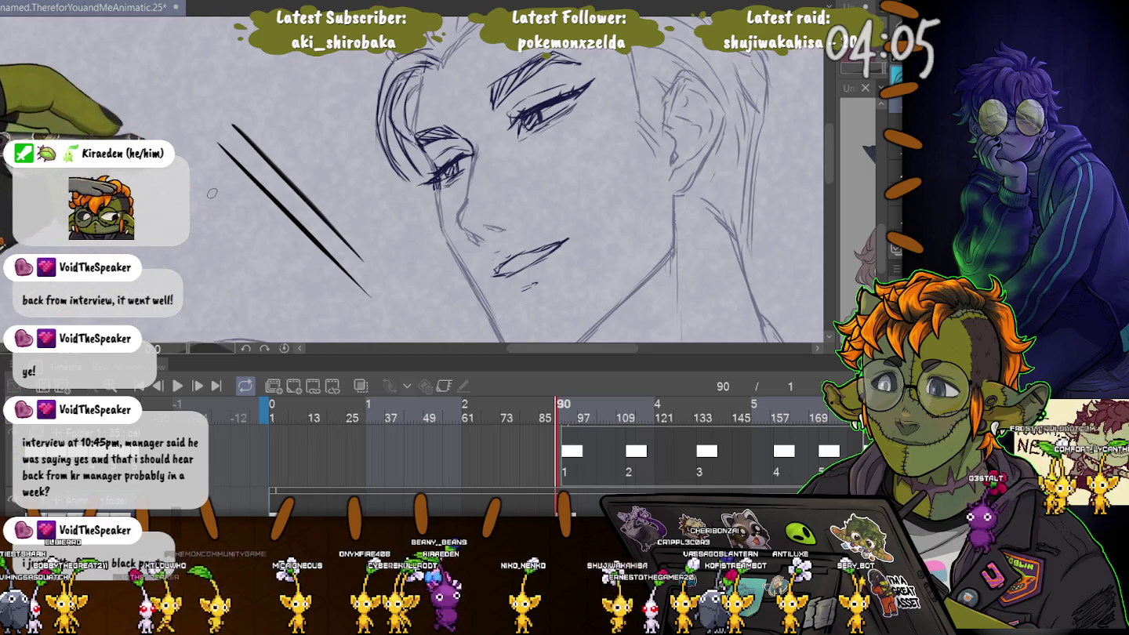
{"action": "left_click_drag", "start_coordinate": [201, 179], "coordinate": [350, 316]}
- Reframe the view and draw another diagonal black test stroke
{"action": "scroll", "coordinate": [242, 252], "scroll_direction": "up", "scroll_amount": 1}
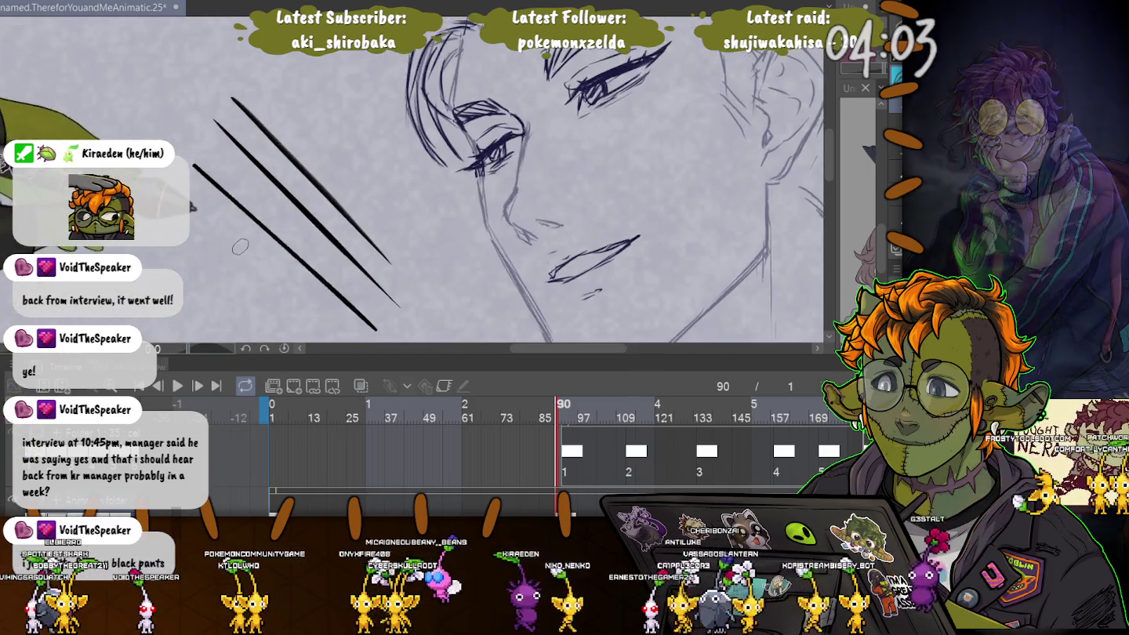
{"action": "scroll", "coordinate": [241, 253], "scroll_direction": "up", "scroll_amount": 2}
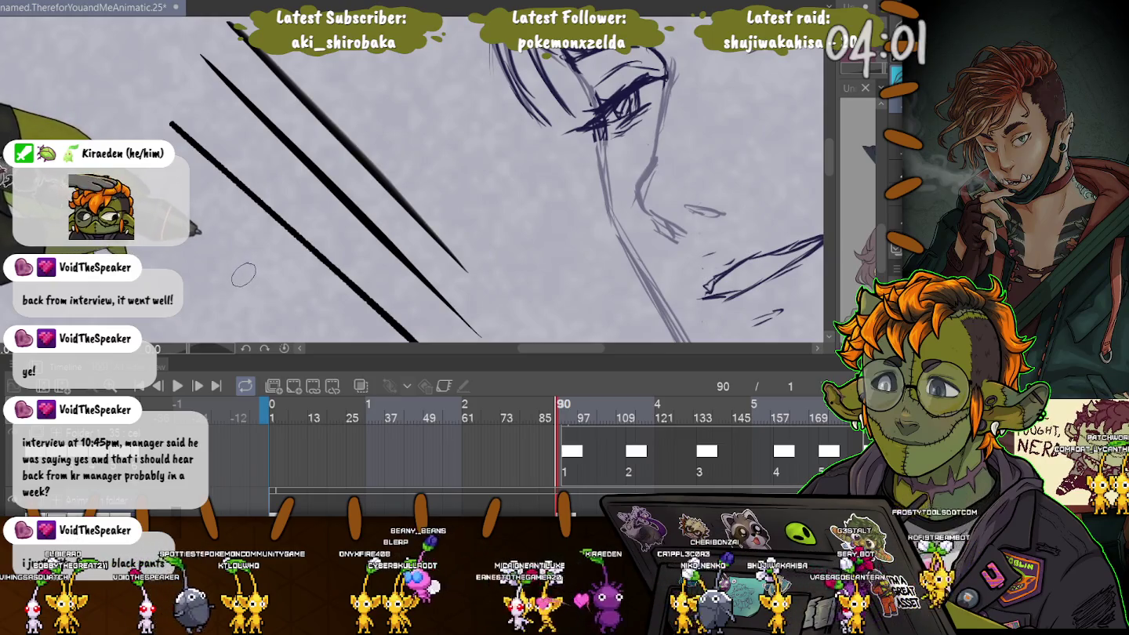
{"action": "left_click_drag", "start_coordinate": [240, 263], "coordinate": [200, 257]}
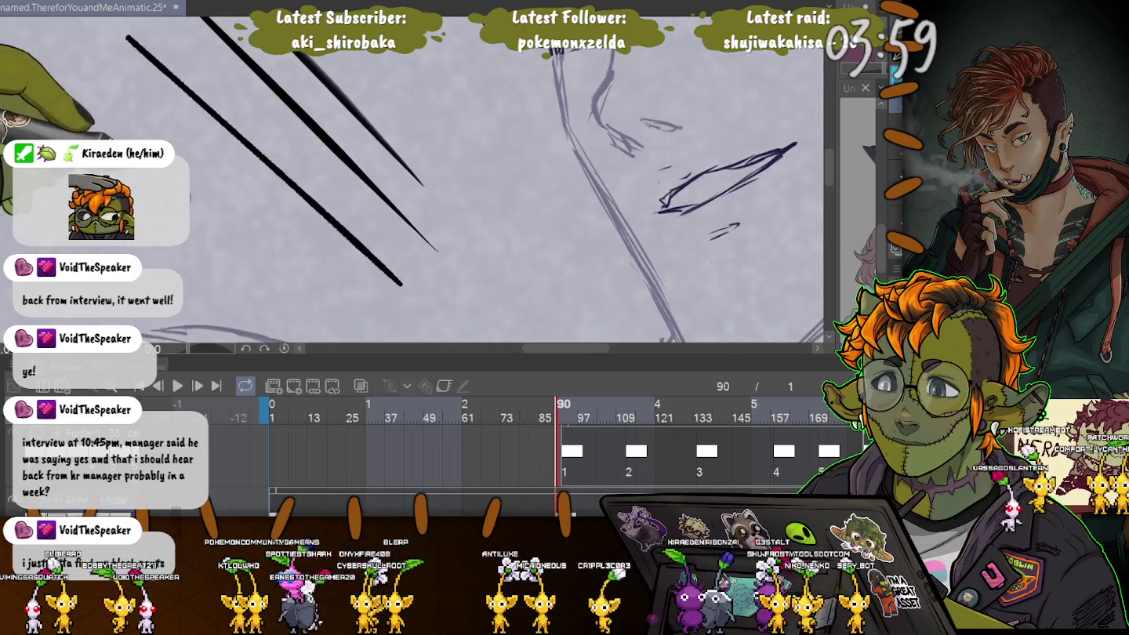
{"action": "scroll", "coordinate": [201, 258], "scroll_direction": "down", "scroll_amount": 1}
{"action": "scroll", "coordinate": [192, 242], "scroll_direction": "down", "scroll_amount": 1}
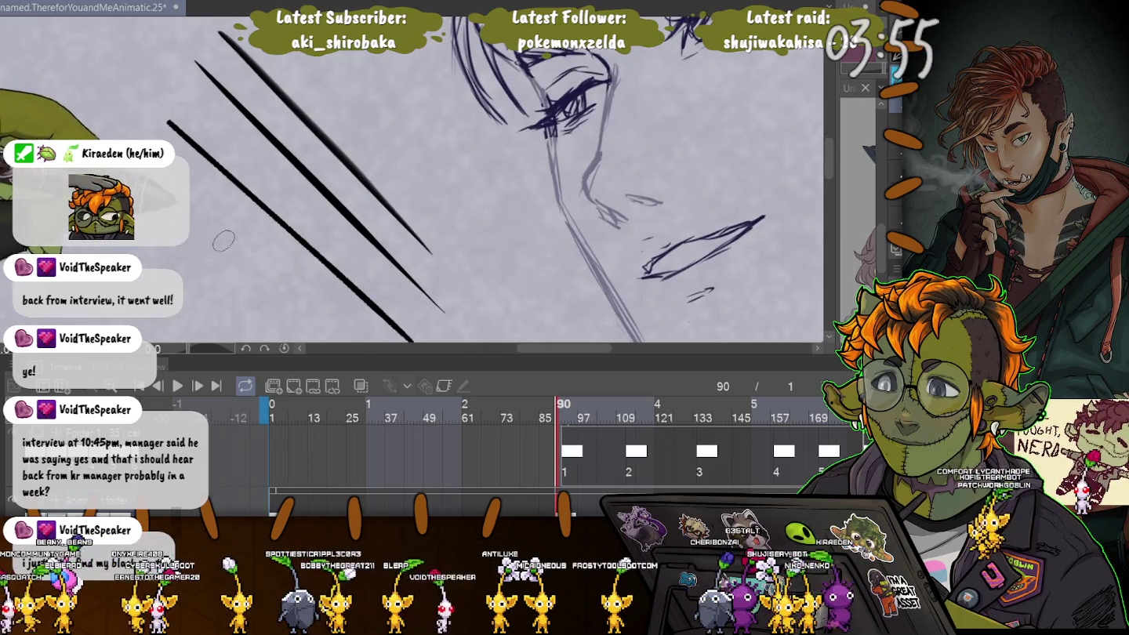
{"action": "left_click_drag", "start_coordinate": [125, 130], "coordinate": [280, 258]}
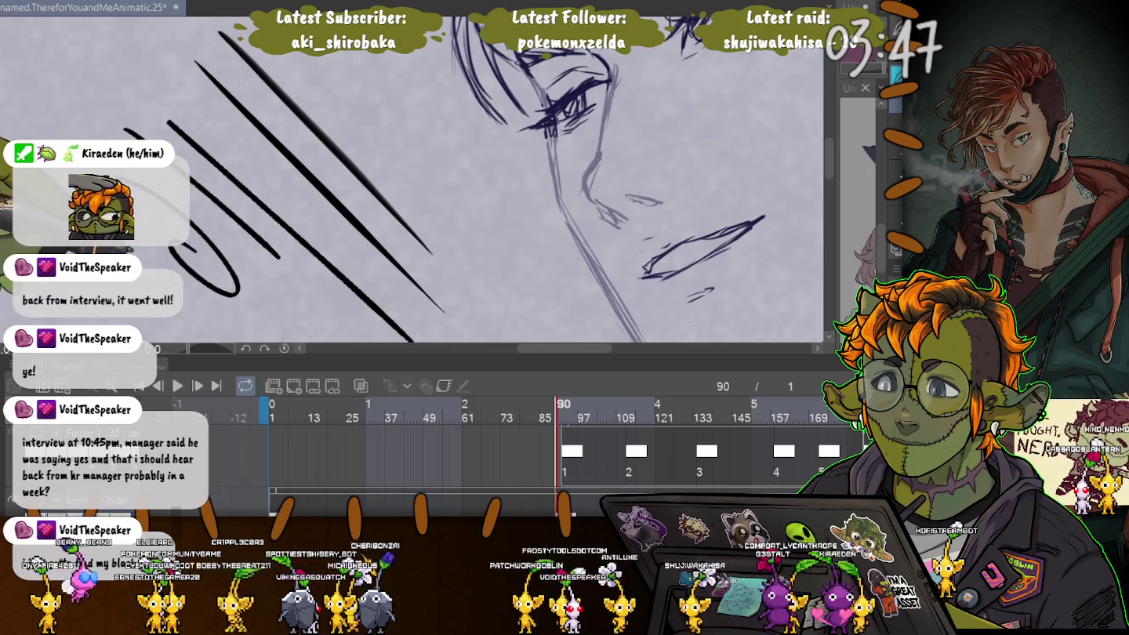
- Delete all the diagonal test strokes, then draw and undo a stray looping stroke
{"action": "key", "text": "Delete"}
{"action": "left_click_drag", "start_coordinate": [187, 202], "coordinate": [244, 253]}
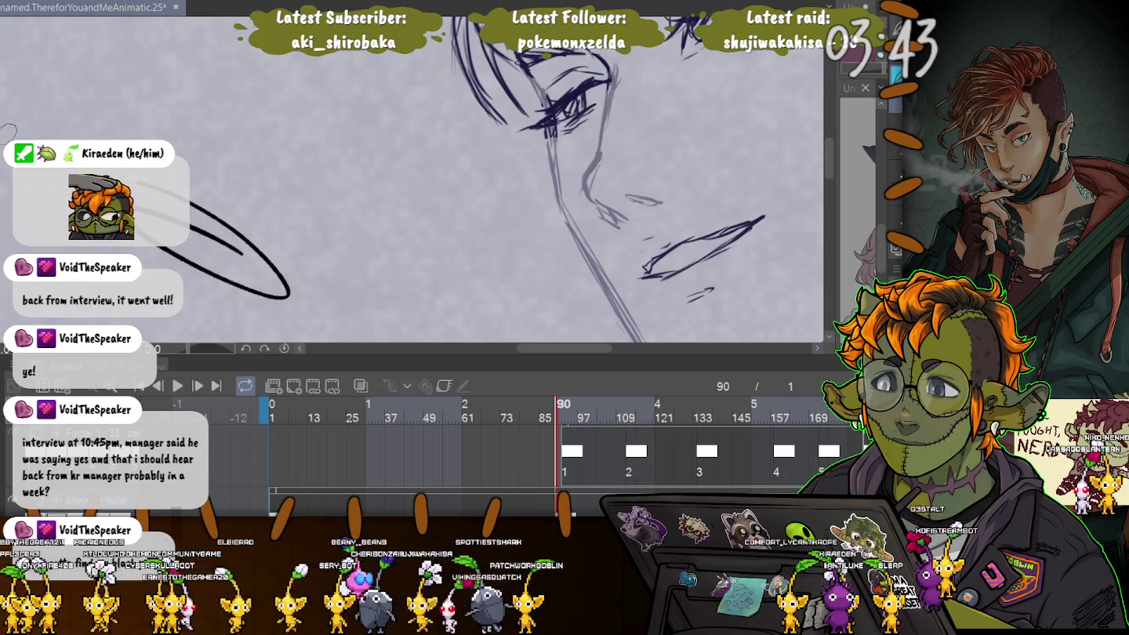
{"action": "key", "text": "ctrl+z"}
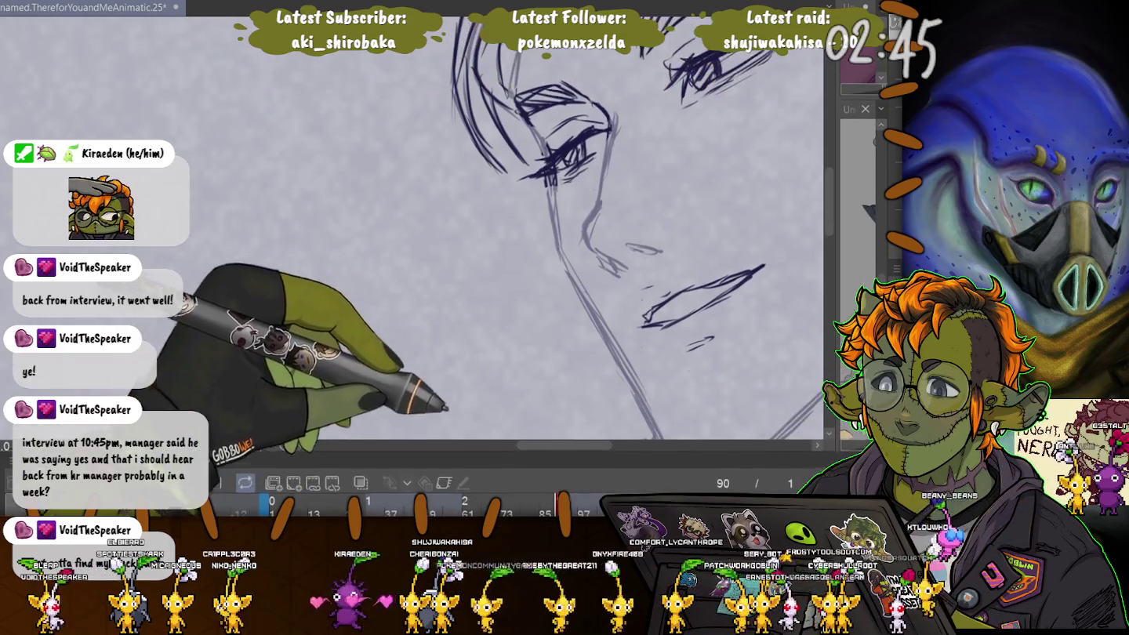
- Zoom out, then ink a dark line down the nose and a nostril stroke beneath it
{"action": "scroll", "coordinate": [259, 270], "scroll_direction": "down", "scroll_amount": 3}
{"action": "scroll", "coordinate": [258, 270], "scroll_direction": "down", "scroll_amount": 2}
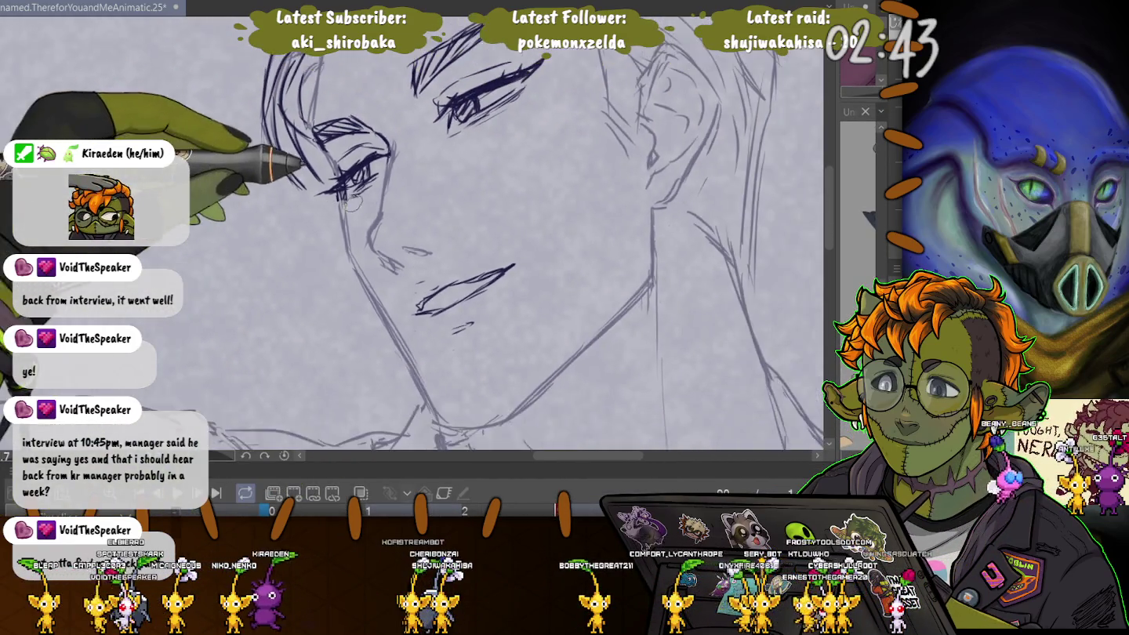
{"action": "scroll", "coordinate": [259, 269], "scroll_direction": "down", "scroll_amount": 1}
{"action": "scroll", "coordinate": [259, 268], "scroll_direction": "down", "scroll_amount": 1}
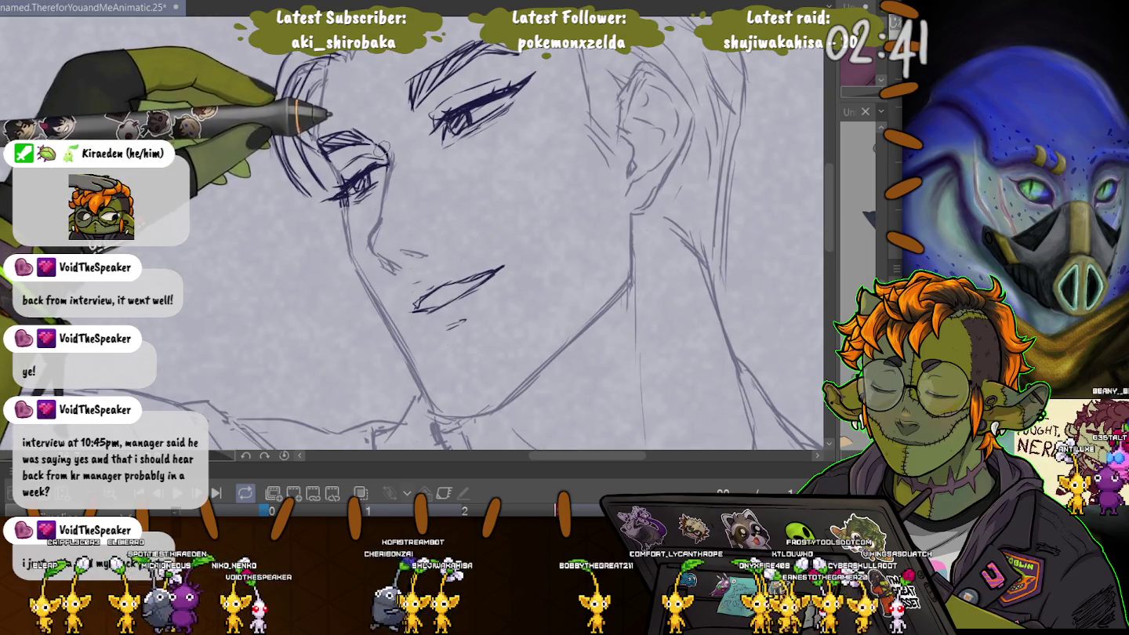
{"action": "left_click_drag", "start_coordinate": [389, 166], "coordinate": [379, 219]}
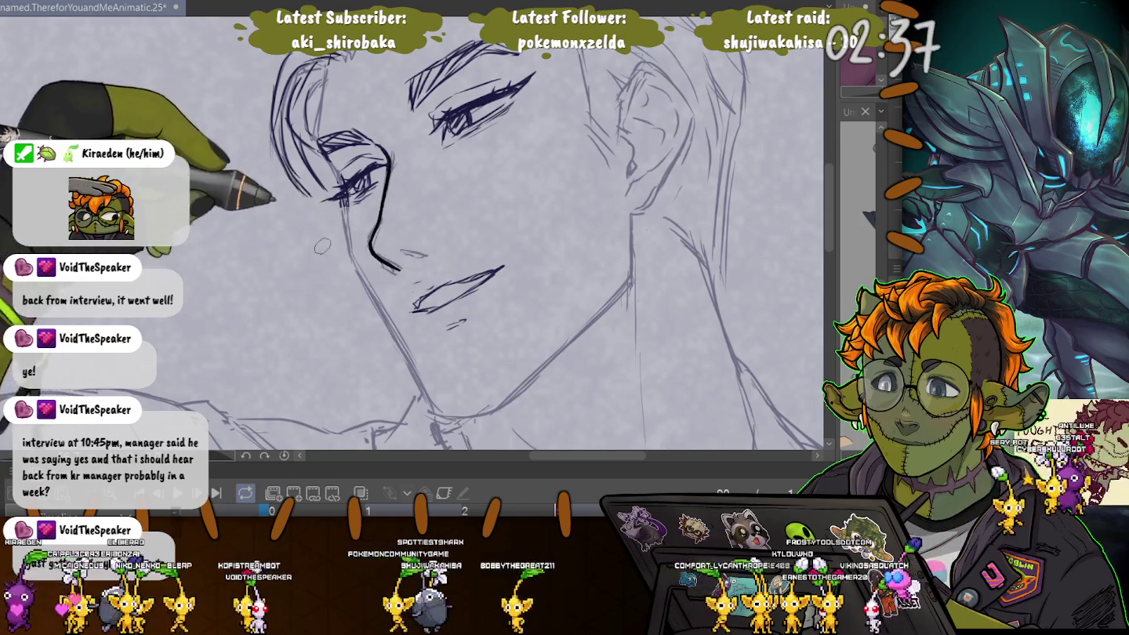
{"action": "mouse_move", "coordinate": [383, 261]}
{"action": "left_mouse_down"}
{"action": "mouse_move", "coordinate": [400, 269]}
{"action": "mouse_move", "coordinate": [426, 255]}
{"action": "left_mouse_up"}
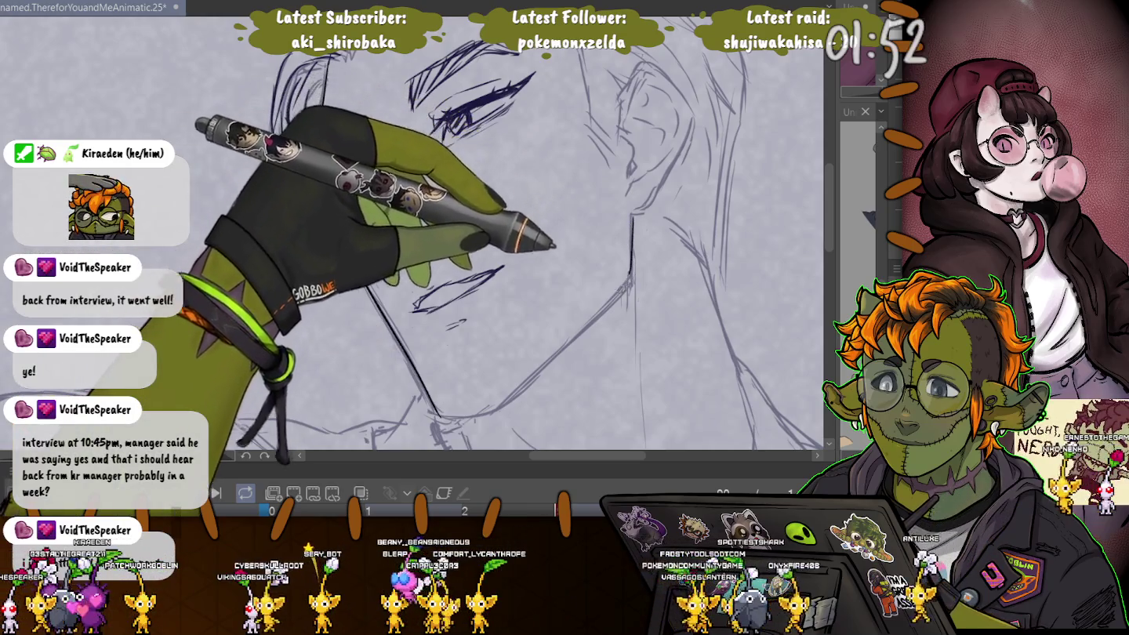
- Ink both sides of the jawline and the chin's underside, then shrink the brush
{"action": "left_click_drag", "start_coordinate": [446, 407], "coordinate": [543, 364]}
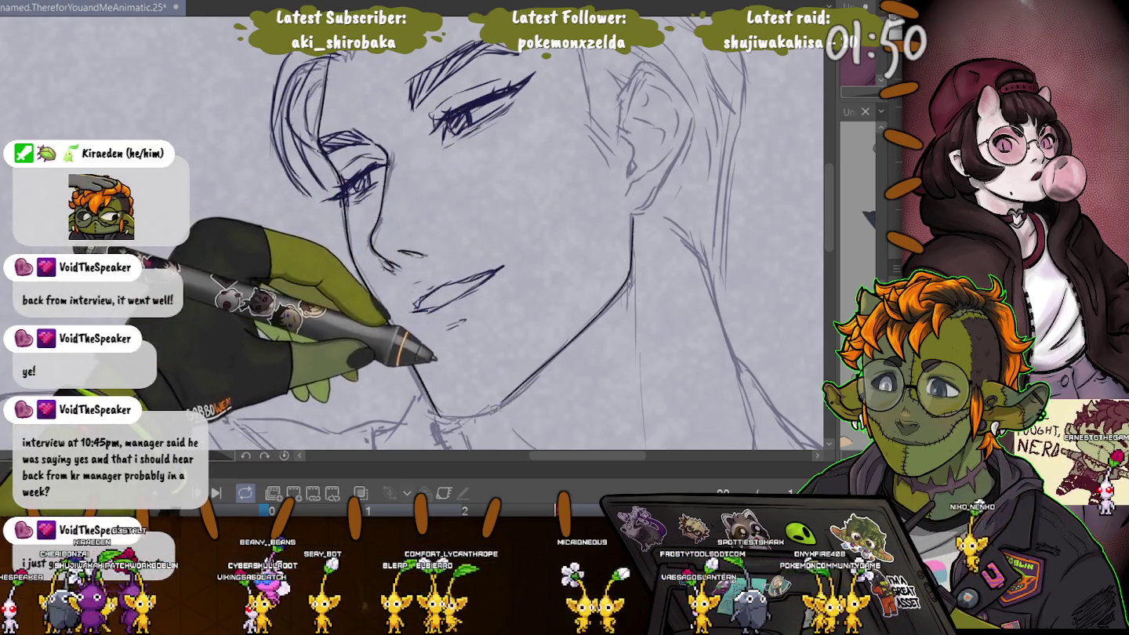
{"action": "left_click_drag", "start_coordinate": [345, 219], "coordinate": [443, 417]}
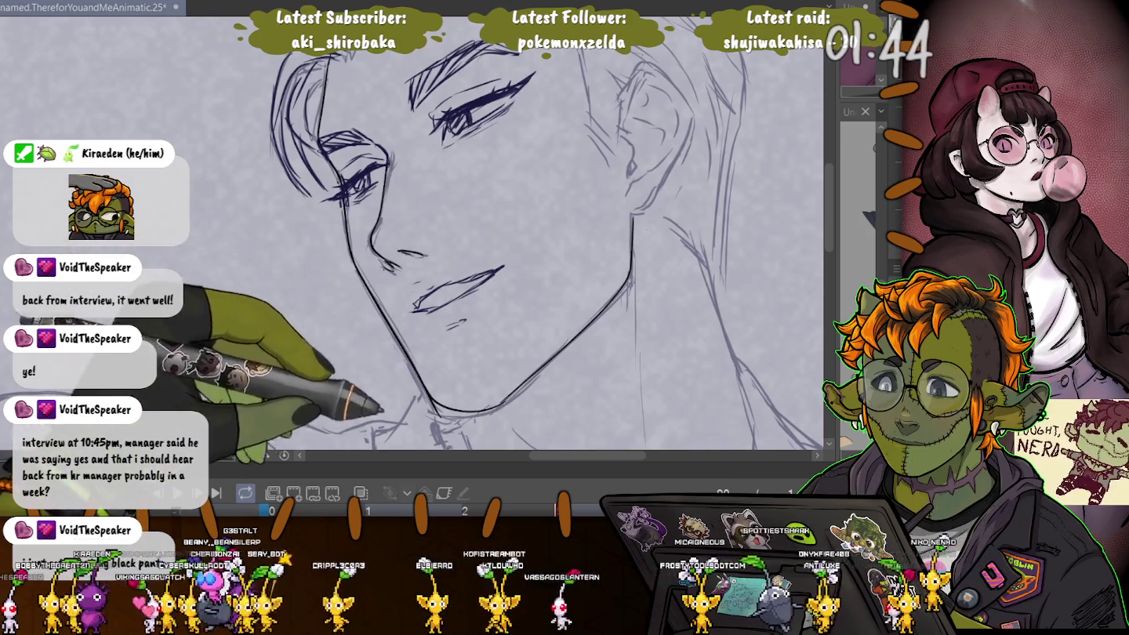
{"action": "left_click_drag", "start_coordinate": [439, 411], "coordinate": [493, 403]}
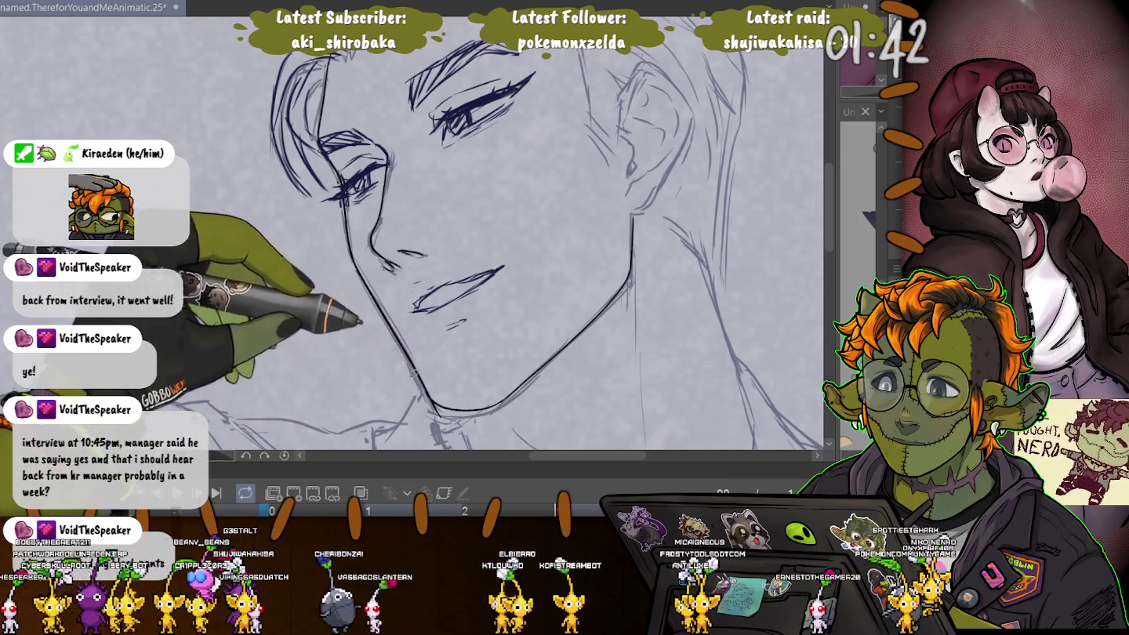
{"action": "key", "text": "["}
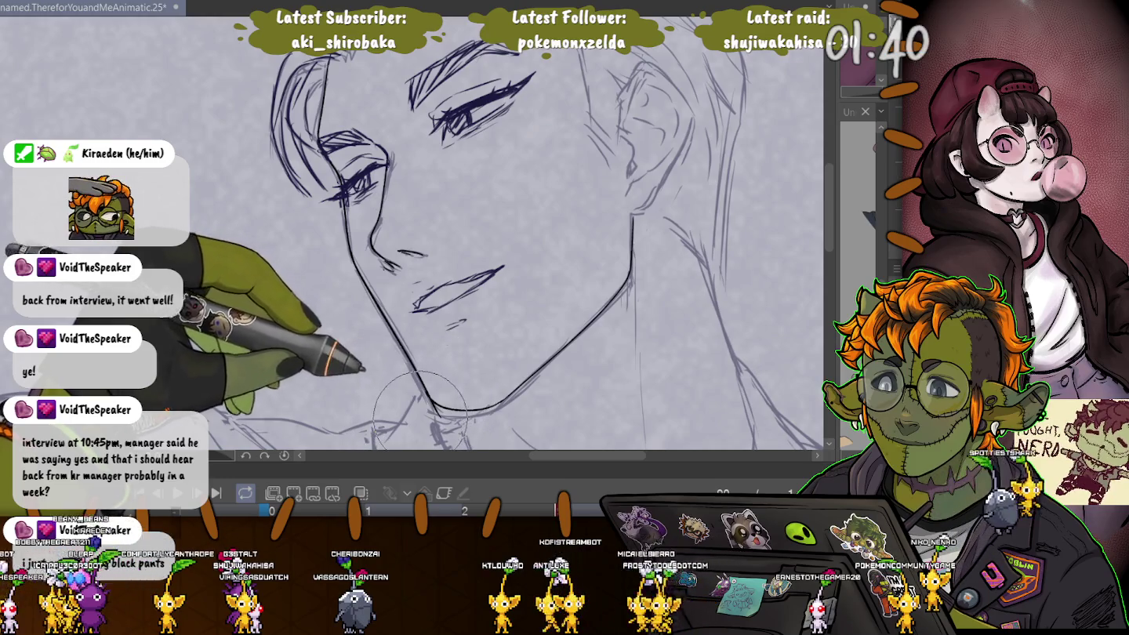
{"action": "key", "text": "["}
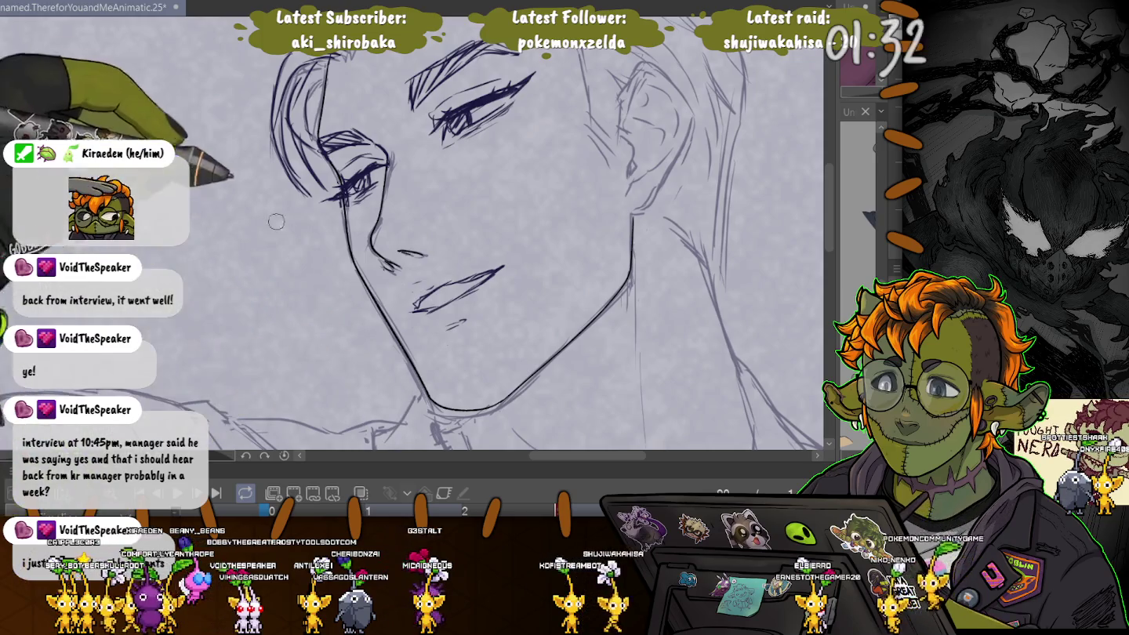
{"action": "left_click_drag", "start_coordinate": [469, 236], "coordinate": [400, 159]}
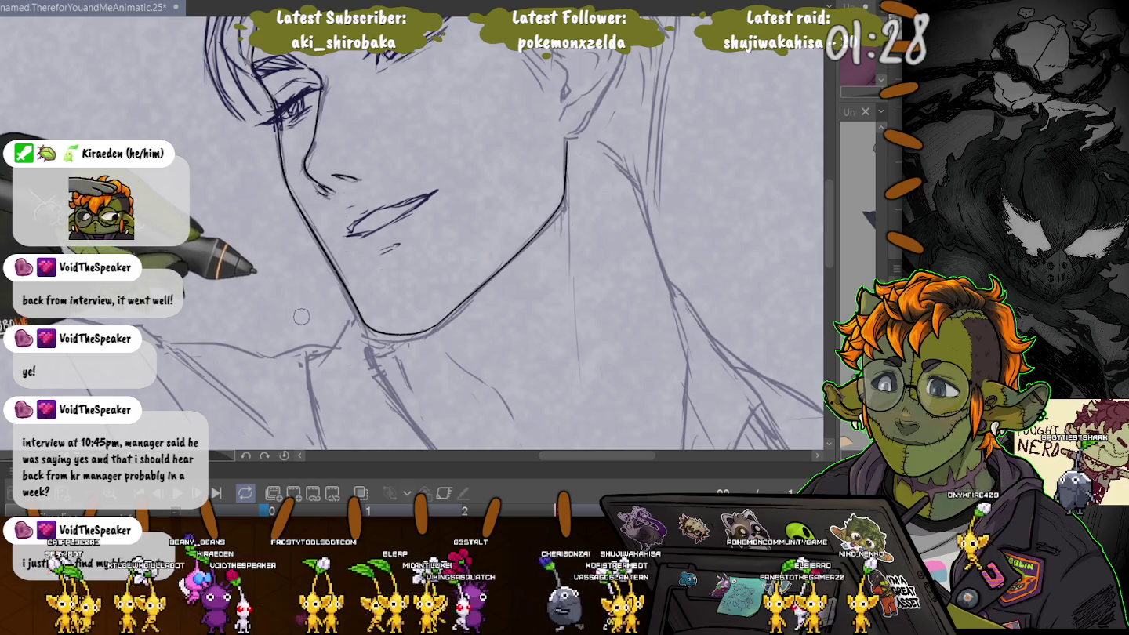
- Ink a vertical neck line, a stroke along the collar, and a darker line beside the jaw
{"action": "left_click_drag", "start_coordinate": [568, 227], "coordinate": [573, 306]}
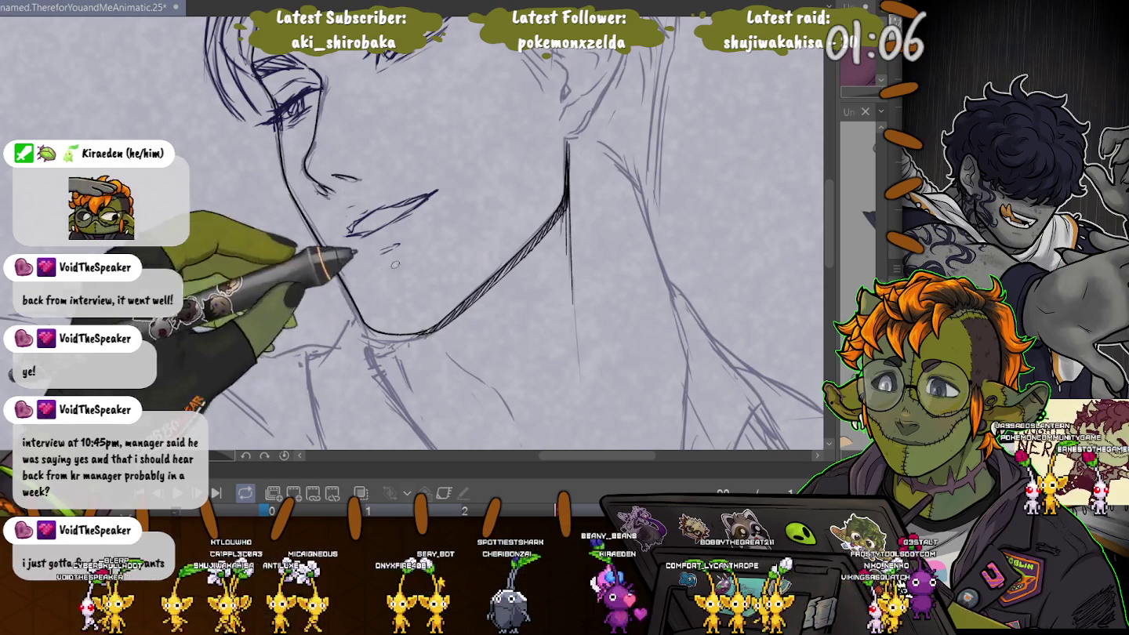
{"action": "left_click_drag", "start_coordinate": [443, 353], "coordinate": [502, 396]}
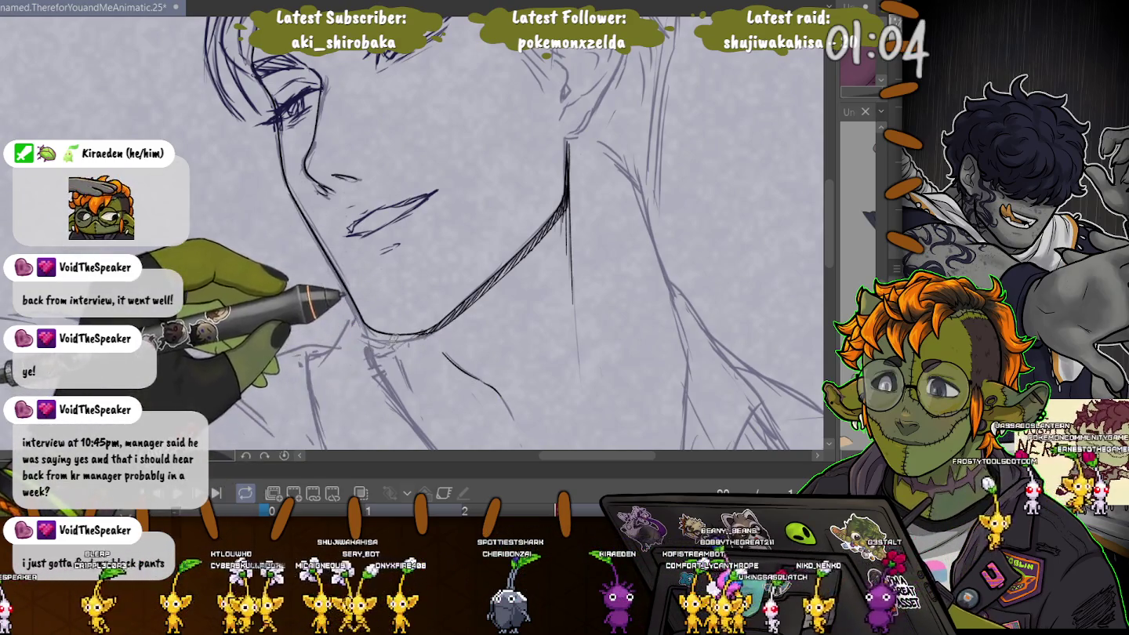
{"action": "scroll", "coordinate": [568, 181], "scroll_direction": "up", "scroll_amount": 2}
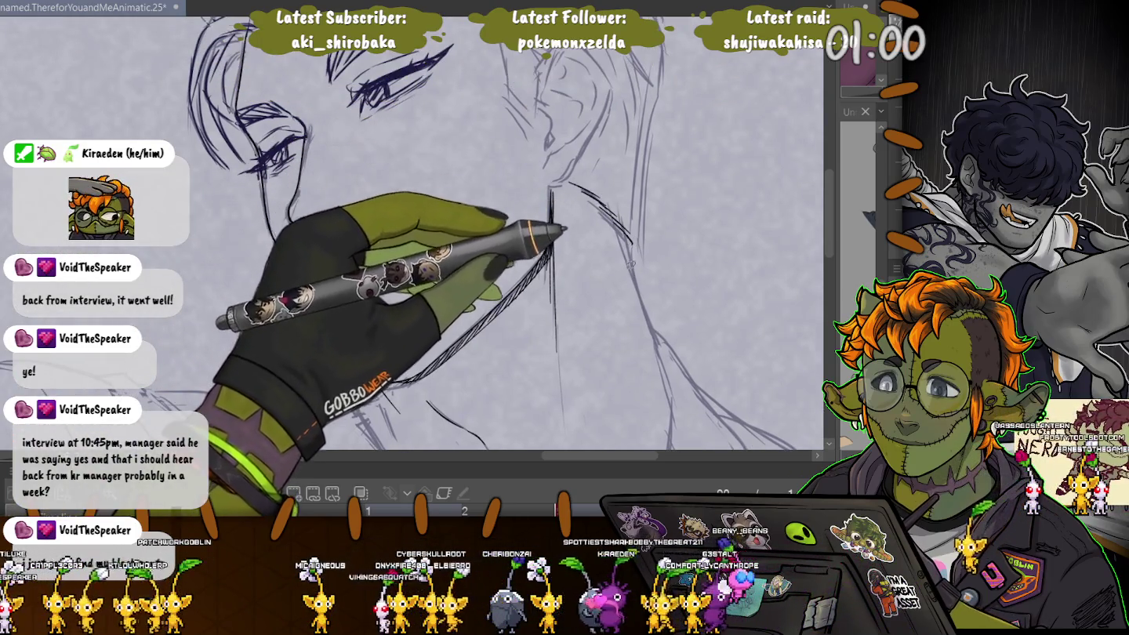
{"action": "scroll", "coordinate": [392, 236], "scroll_direction": "up", "scroll_amount": 3}
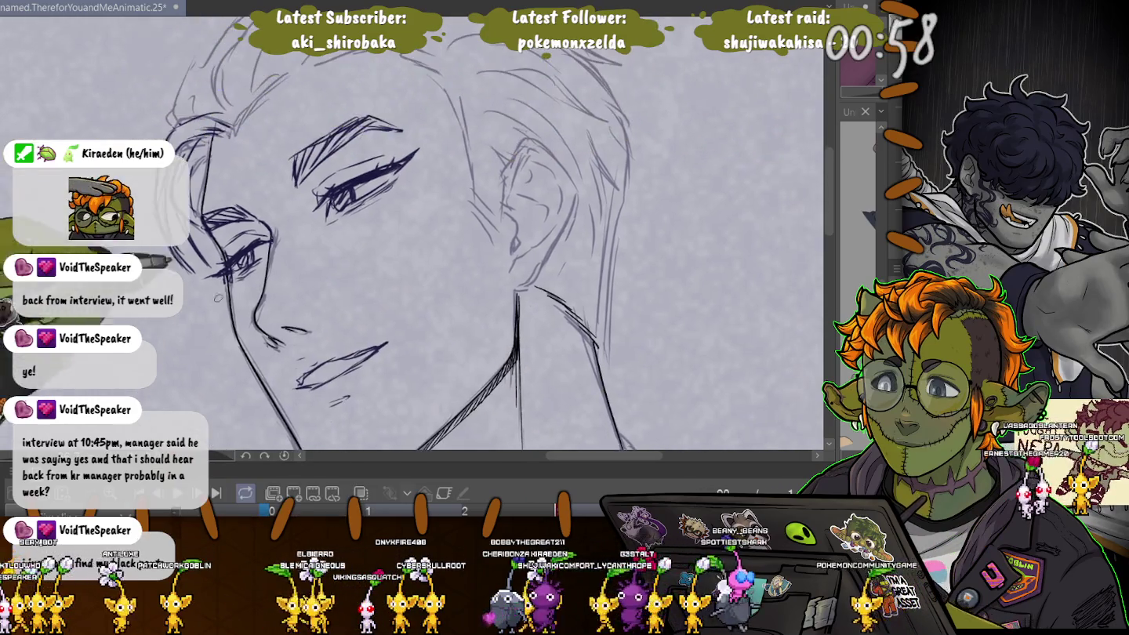
{"action": "left_click_drag", "start_coordinate": [613, 210], "coordinate": [602, 315]}
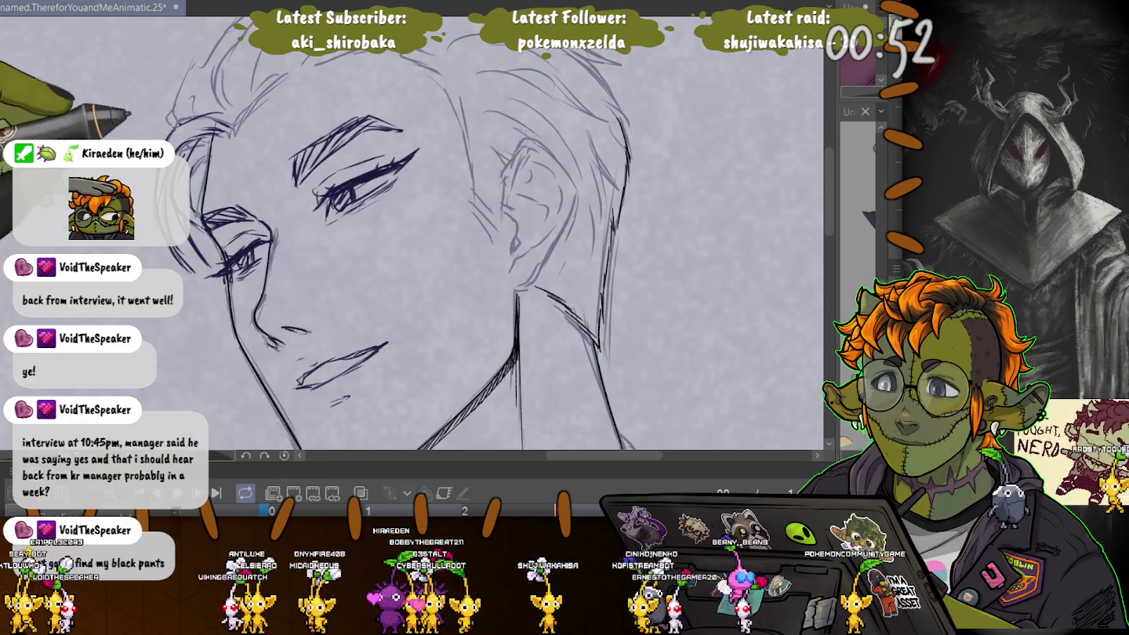
- Enlarge the Timeline panel, scrub through the frames, then resize it smaller
{"action": "scroll", "coordinate": [502, 250], "scroll_direction": "up", "scroll_amount": 3}
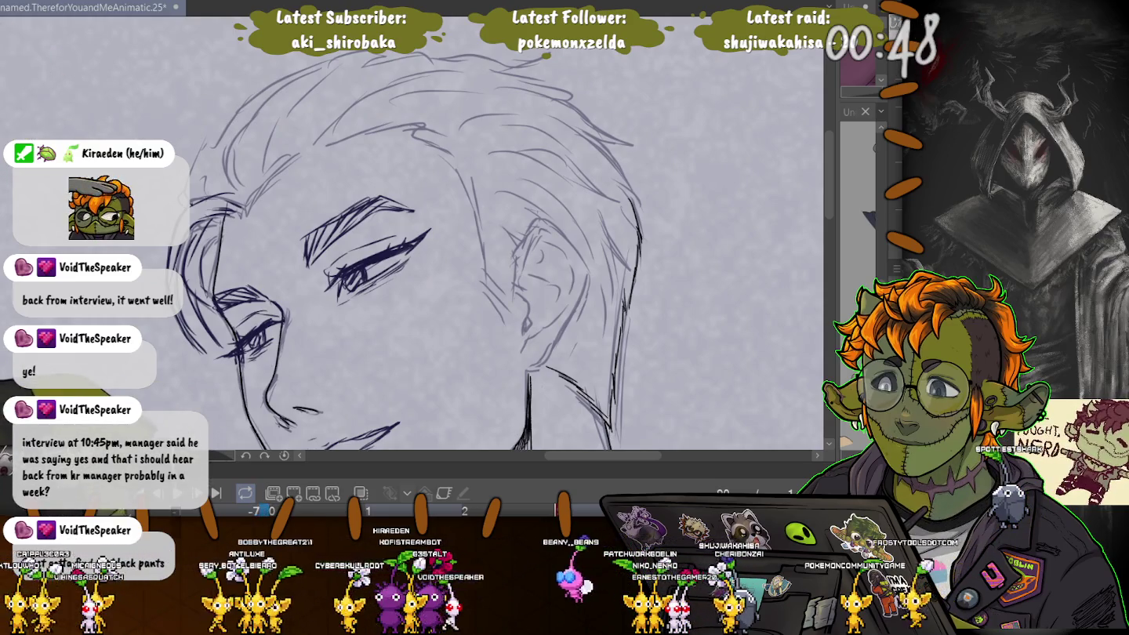
{"action": "left_click_drag", "start_coordinate": [549, 465], "coordinate": [549, 235]}
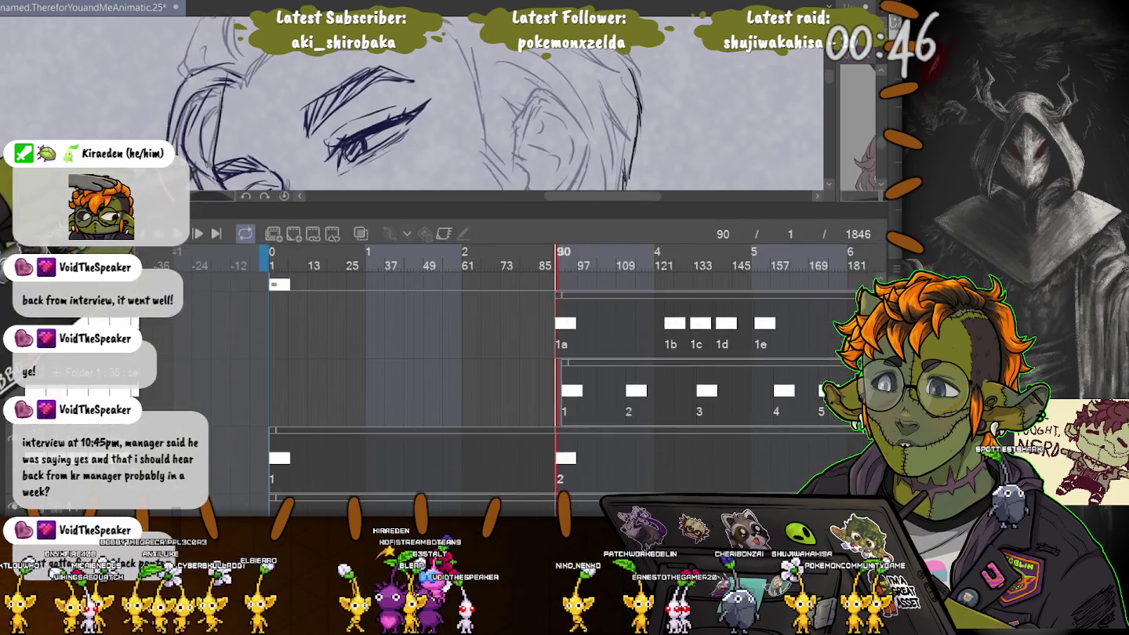
{"action": "mouse_move", "coordinate": [559, 286]}
{"action": "left_mouse_down"}
{"action": "mouse_move", "coordinate": [698, 286]}
{"action": "mouse_move", "coordinate": [560, 286]}
{"action": "left_mouse_up"}
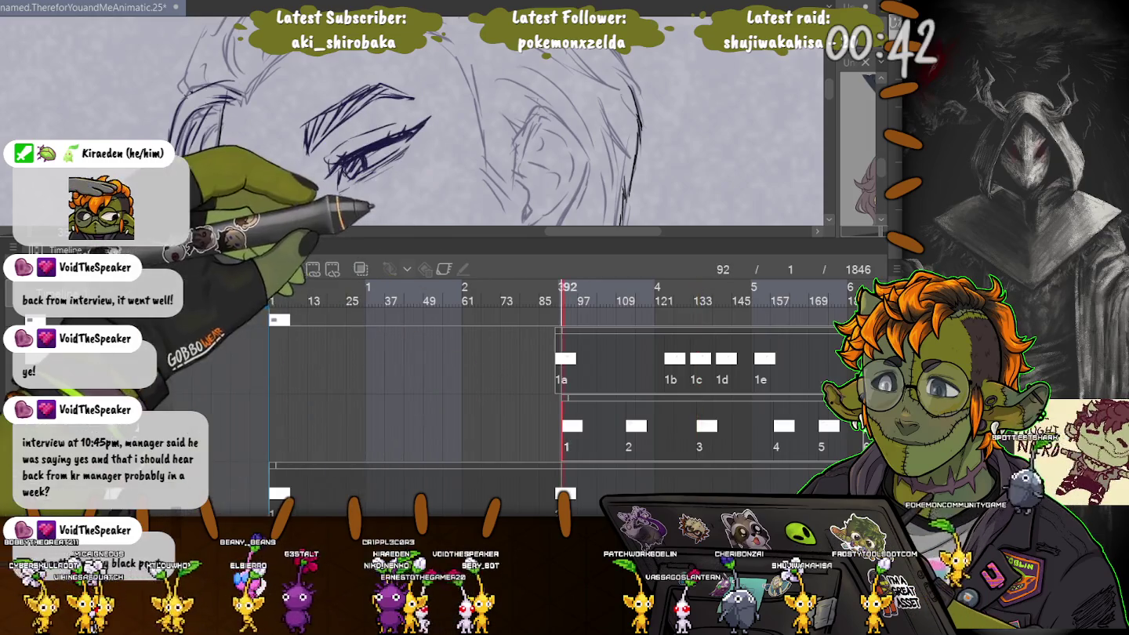
{"action": "left_click_drag", "start_coordinate": [548, 239], "coordinate": [548, 463]}
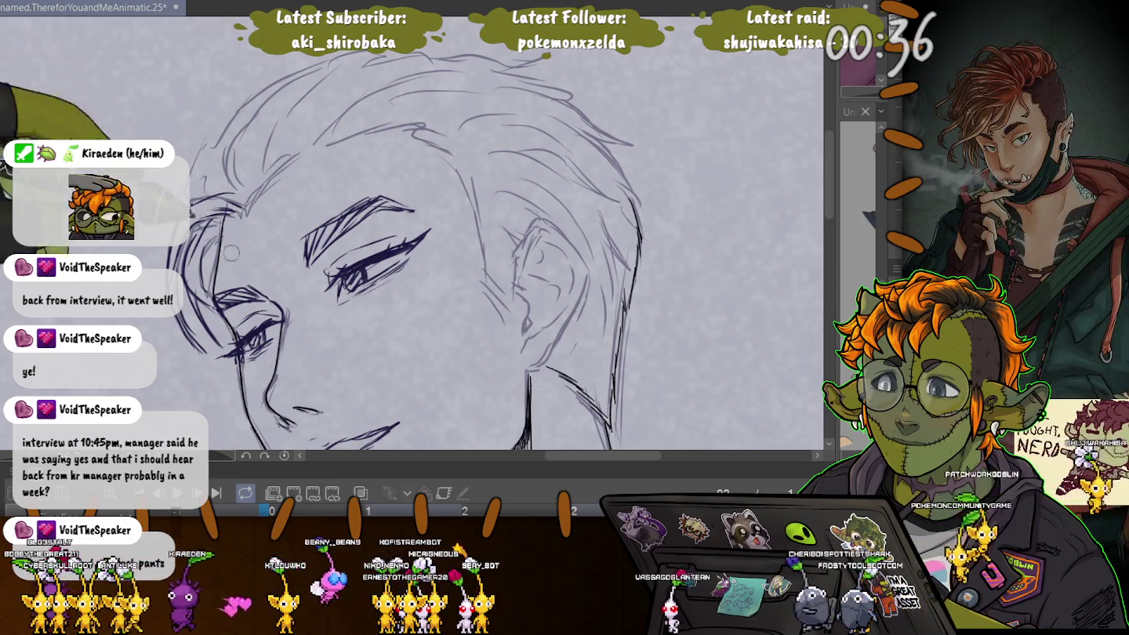
{"action": "left_click_drag", "start_coordinate": [548, 464], "coordinate": [548, 333]}
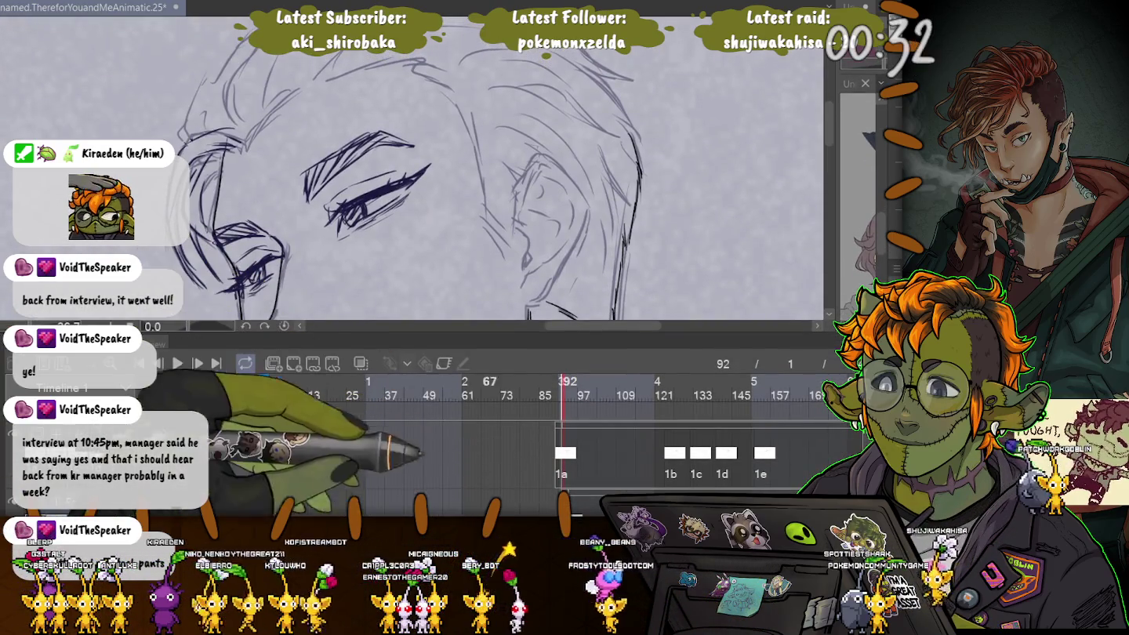
- Step between frames 90 and 92 to compare, ending on frame 90
{"action": "key", "text": "Left"}
{"action": "key", "text": "Left"}
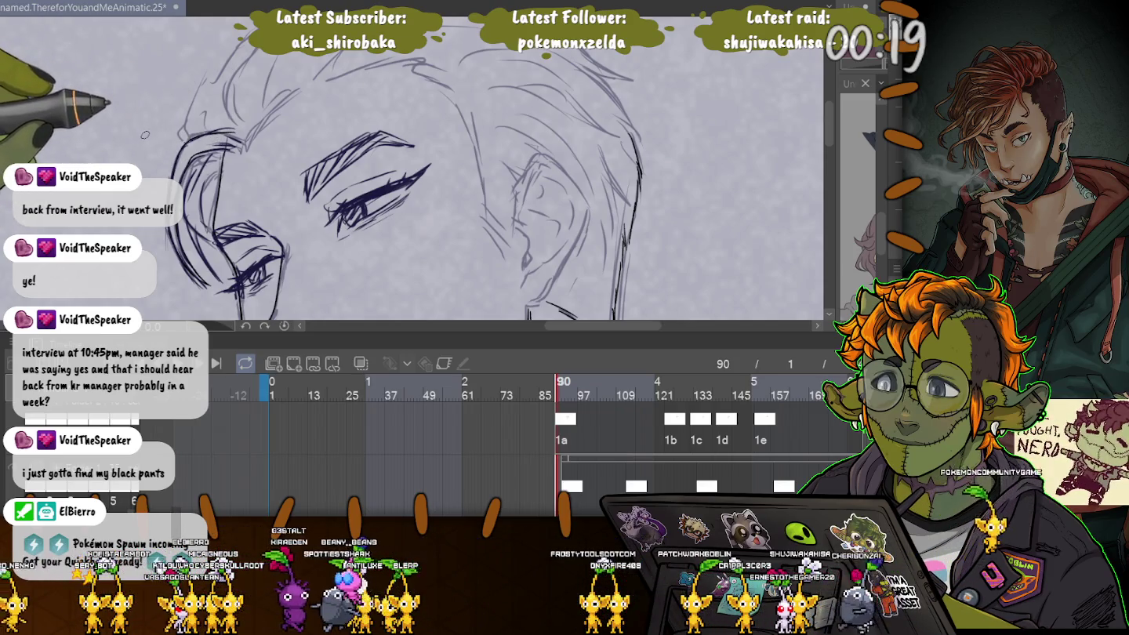
{"action": "key", "text": "Right"}
{"action": "key", "text": "Right"}
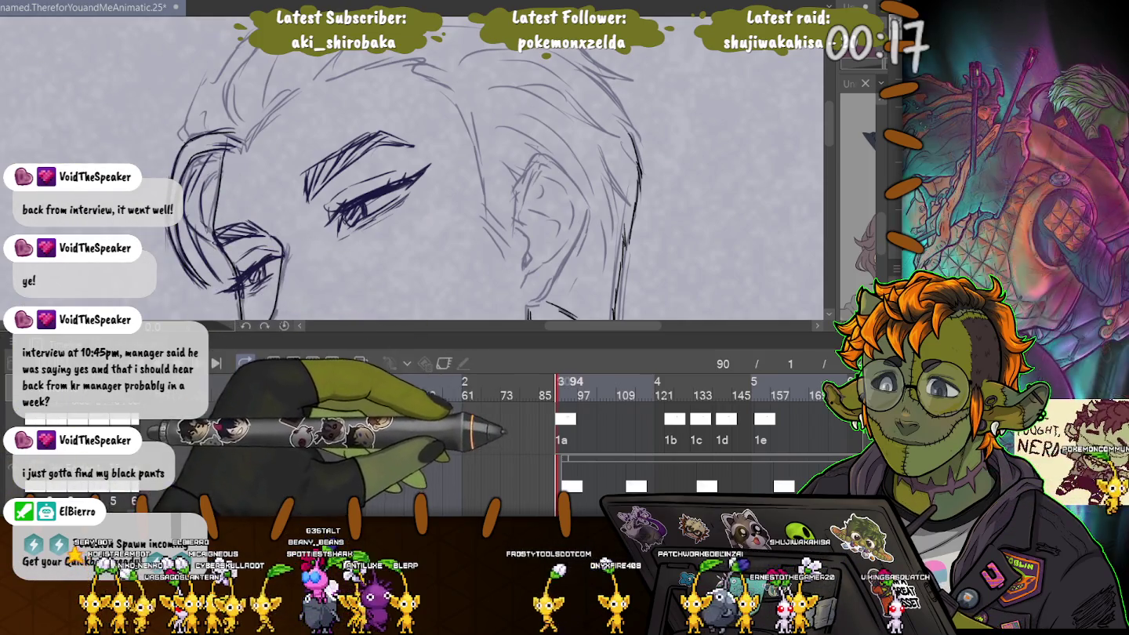
{"action": "key", "text": "Left"}
{"action": "key", "text": "Left"}
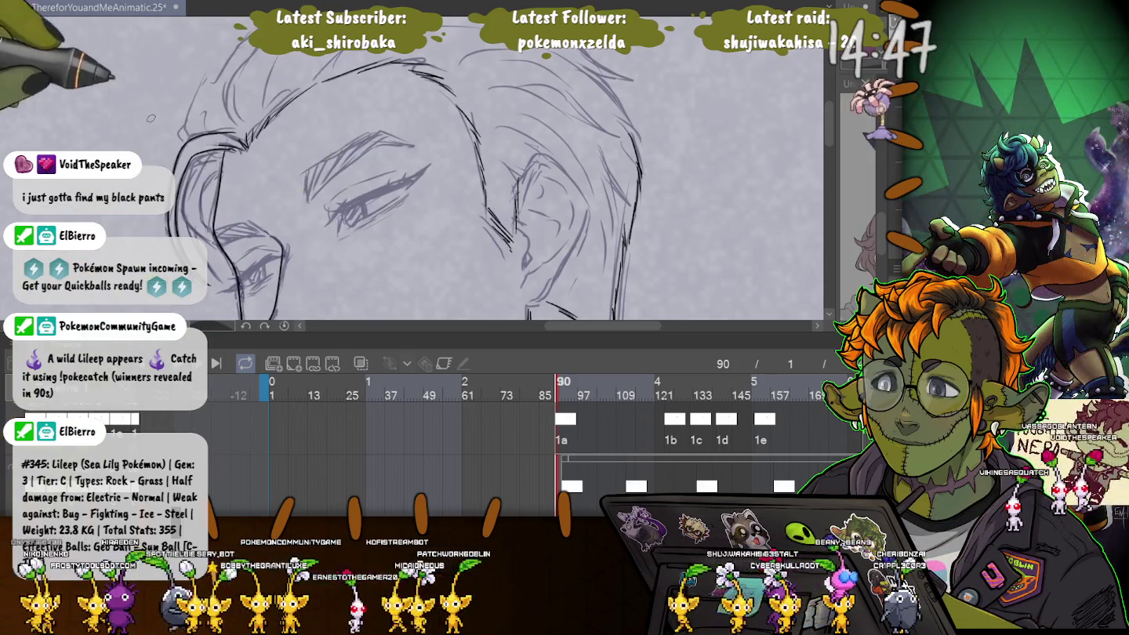
- Scroll the canvas to bring the man's ear into view
{"action": "scroll", "coordinate": [416, 165], "scroll_direction": "down", "scroll_amount": 5}
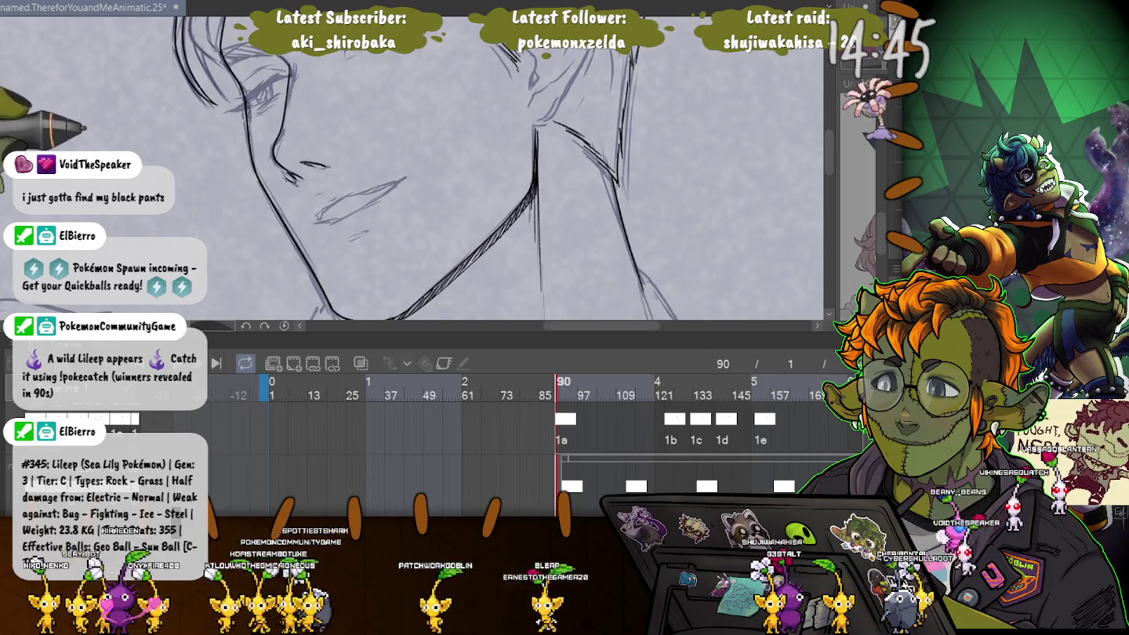
{"action": "scroll", "coordinate": [416, 165], "scroll_direction": "up", "scroll_amount": 3}
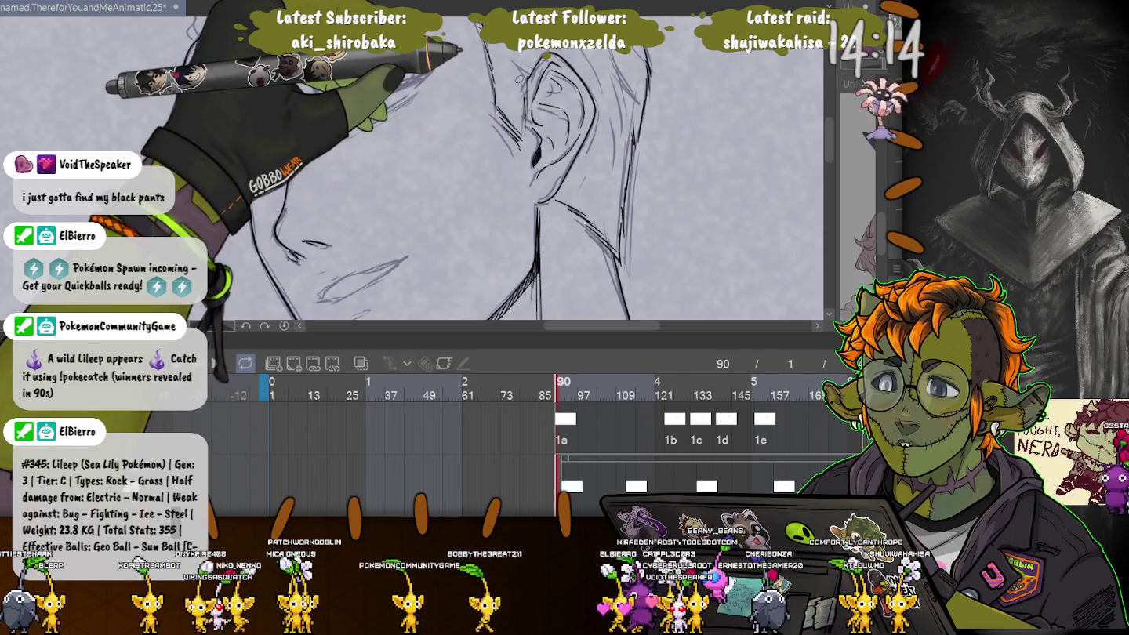
- Bring the hair above the man's ear into view and ink darker back-swept strands there
{"action": "left_click_drag", "start_coordinate": [458, 48], "coordinate": [545, 223]}
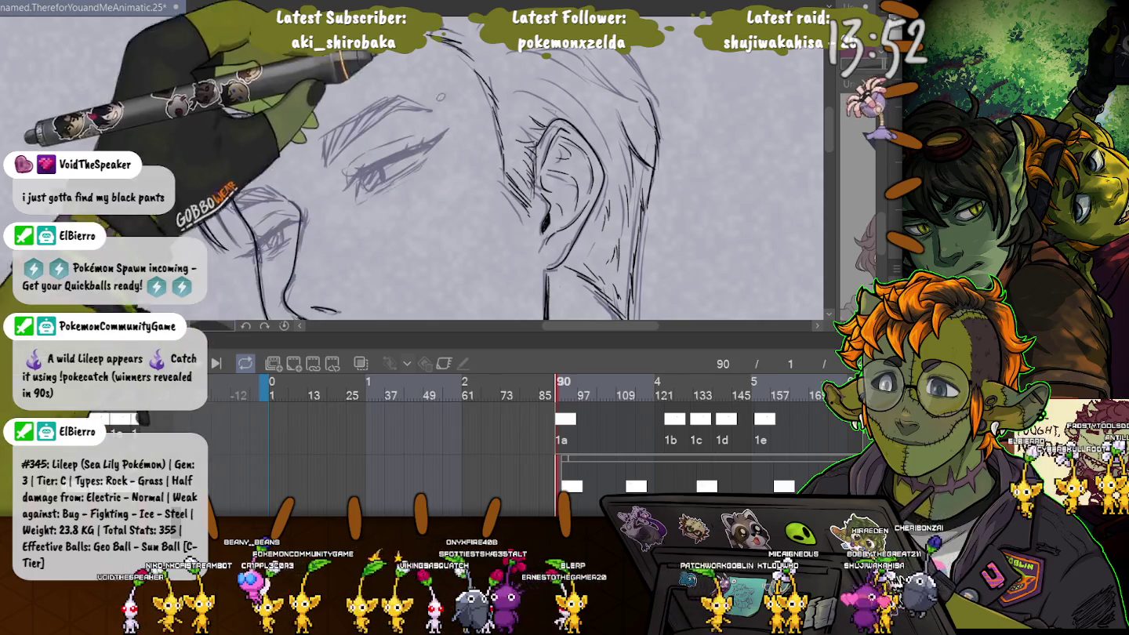
{"action": "scroll", "coordinate": [549, 195], "scroll_direction": "up", "scroll_amount": 2}
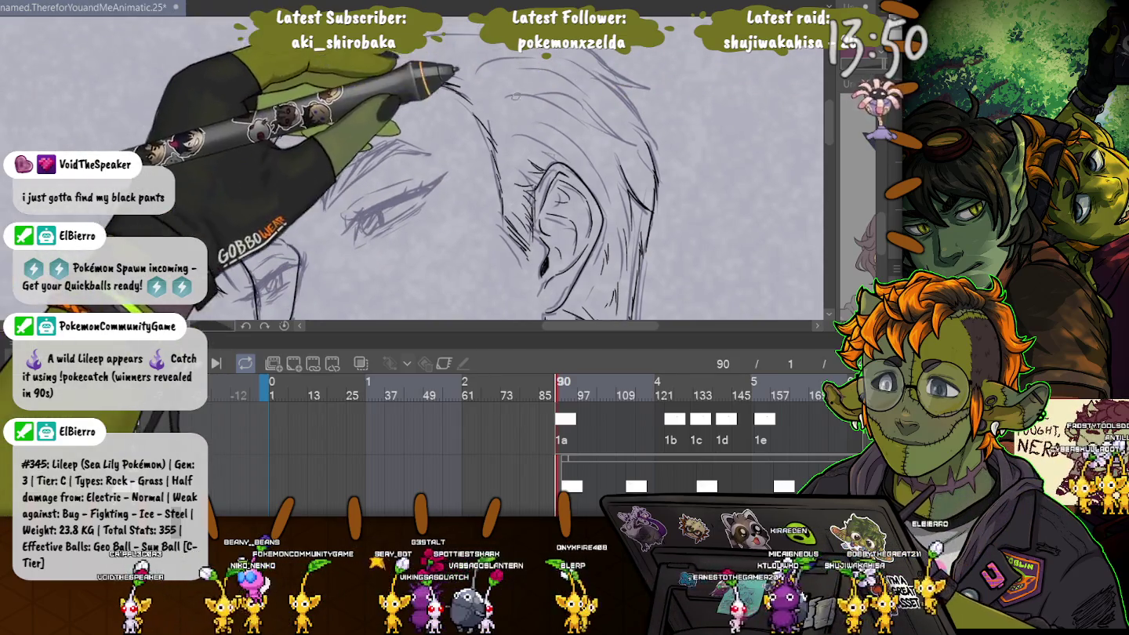